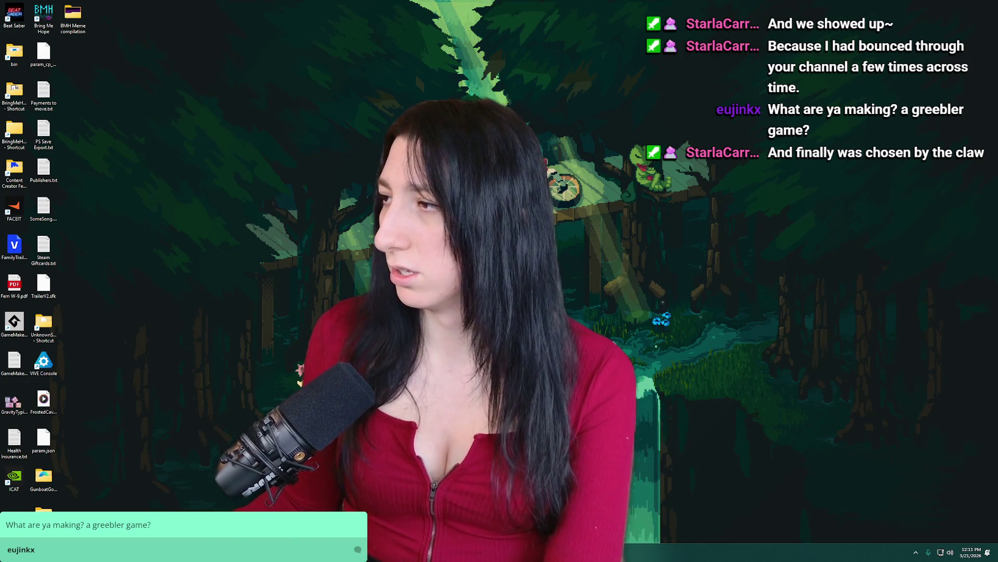
Bring back the browser's Google results for 'what is a greebler' and expand the AI overview.
key(alt+Tab)
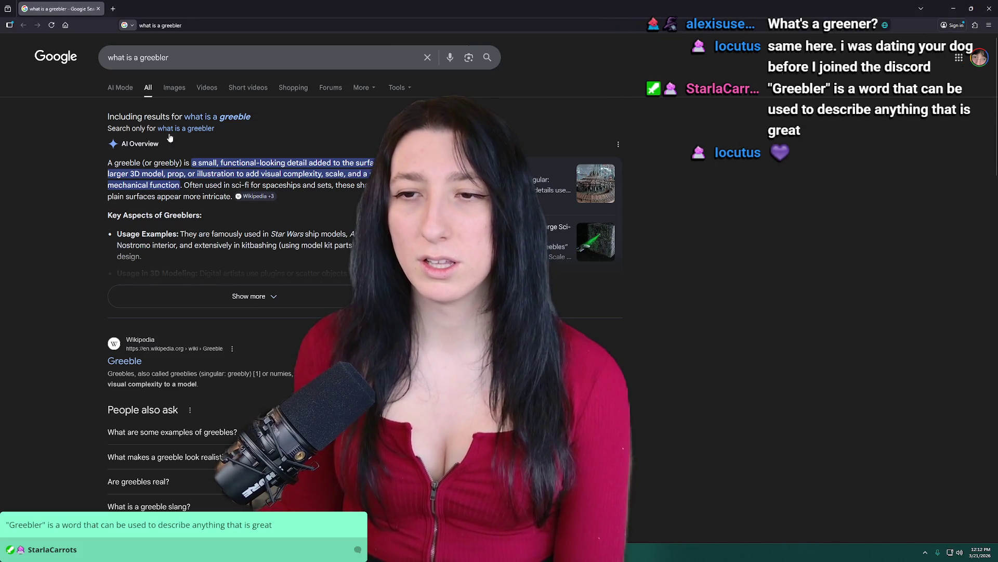
click(225, 285)
Minimize the browser, then restore it to the 'Good morning, SUNSHINE!' YouTube tab.
key(super+d)
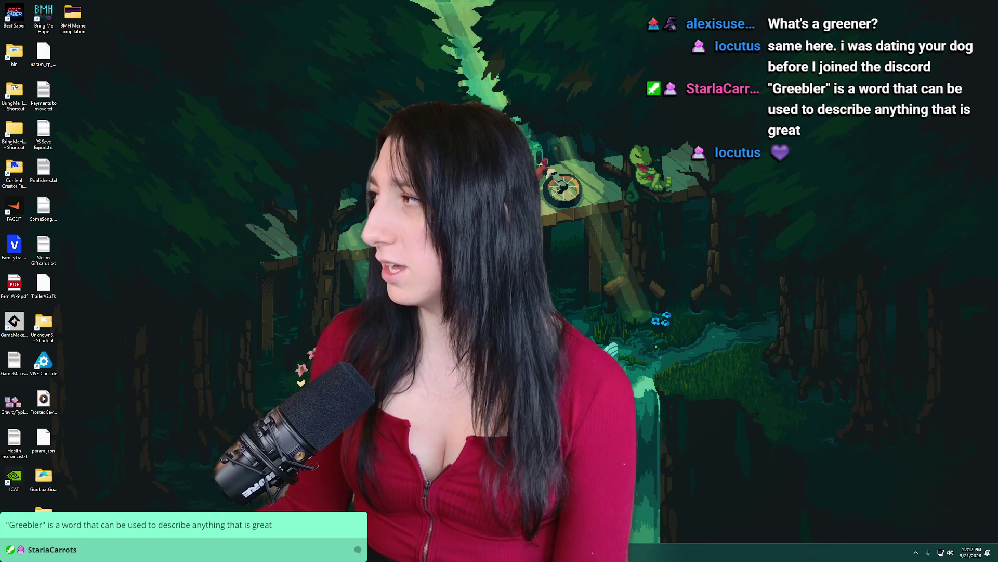
key(super+d)
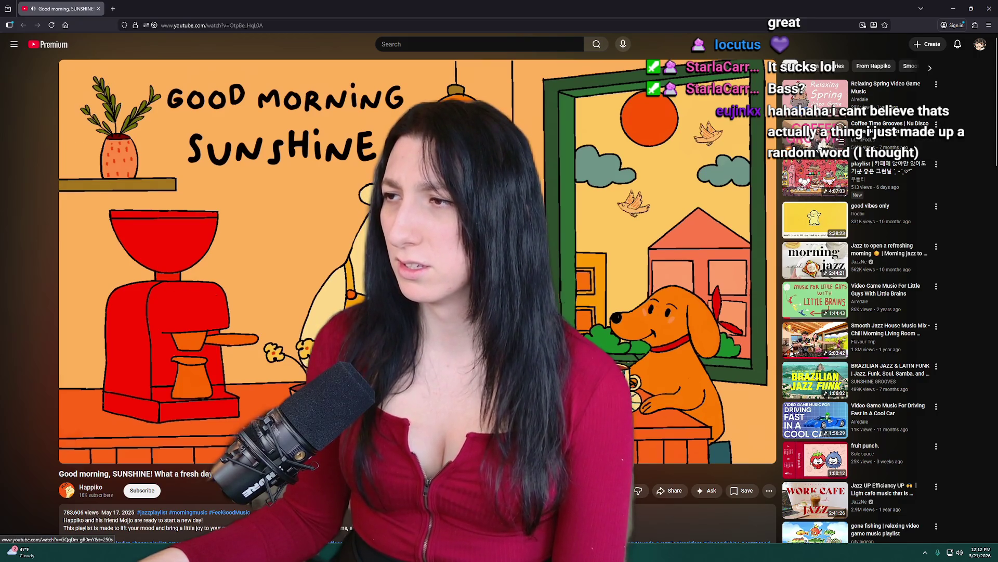
Switch to the Smooth Jazz House Music Mix video and skip through its timeline.
click(814, 340)
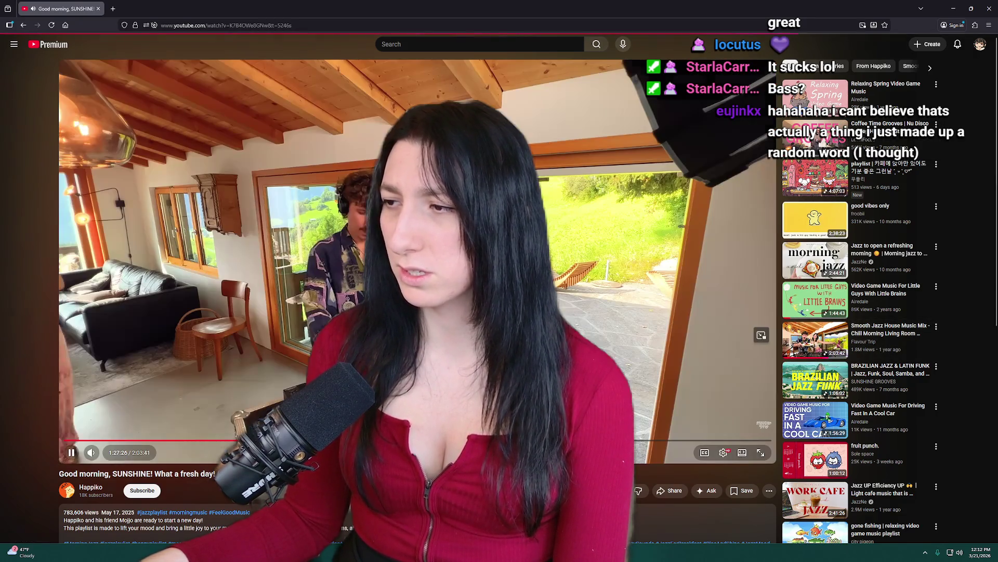
click(72, 441)
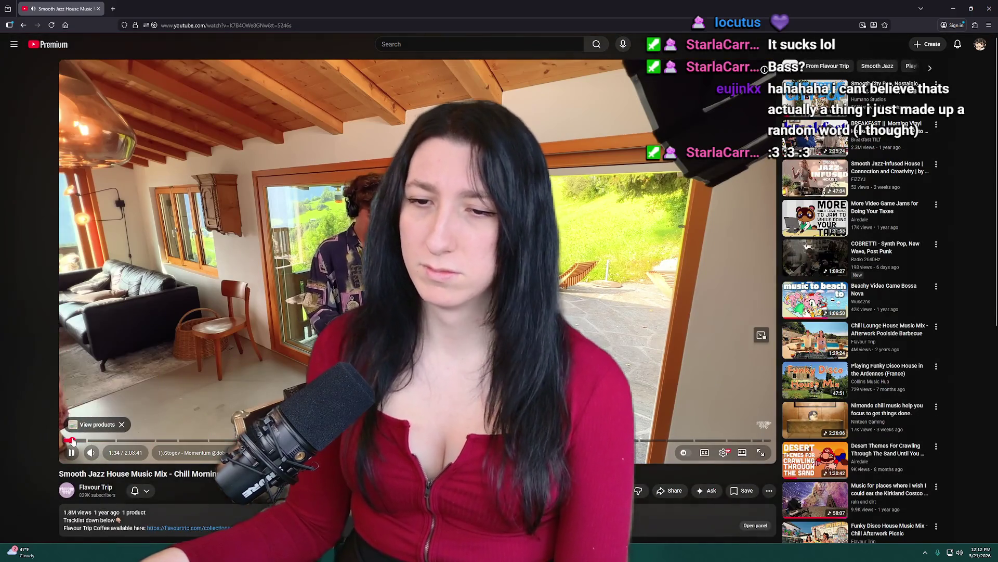
click(77, 441)
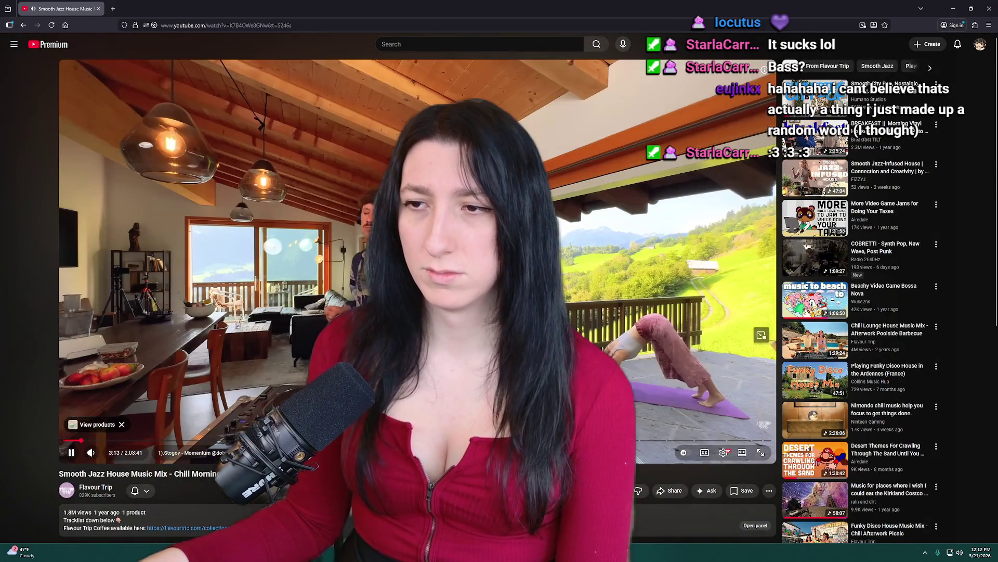
click(81, 441)
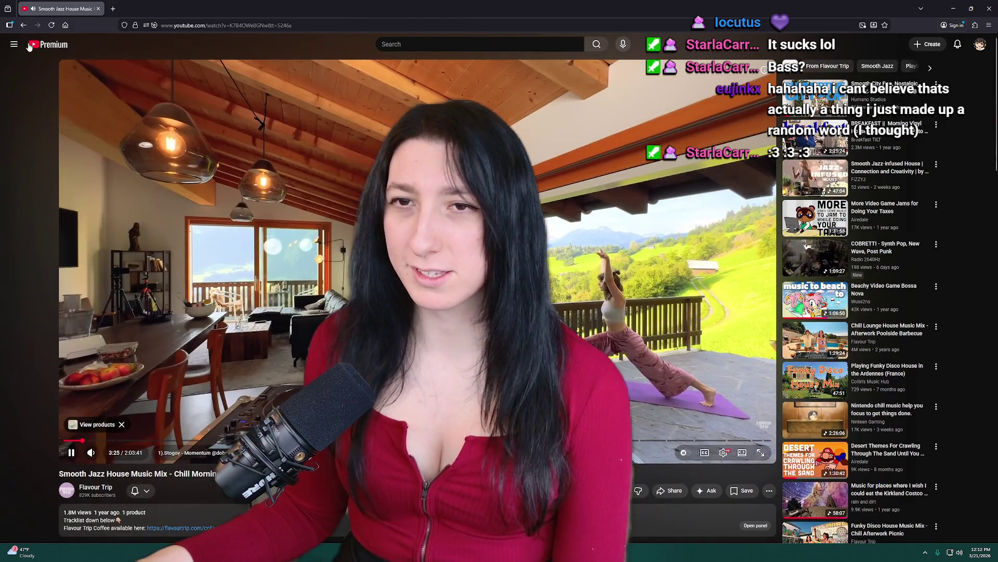
Open a past video from watch history in a new tab and close the history tab.
click(14, 44)
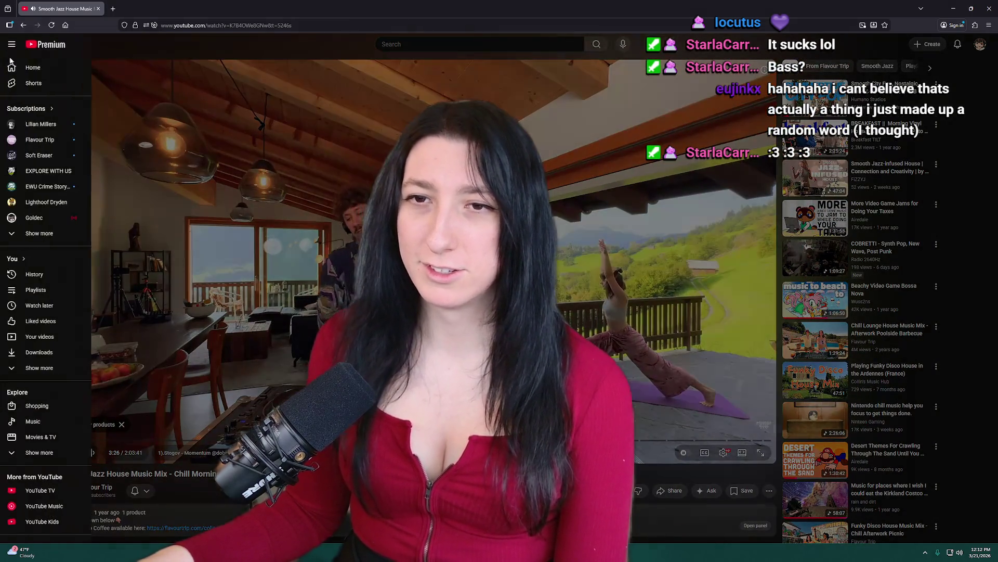
middle_click(37, 274)
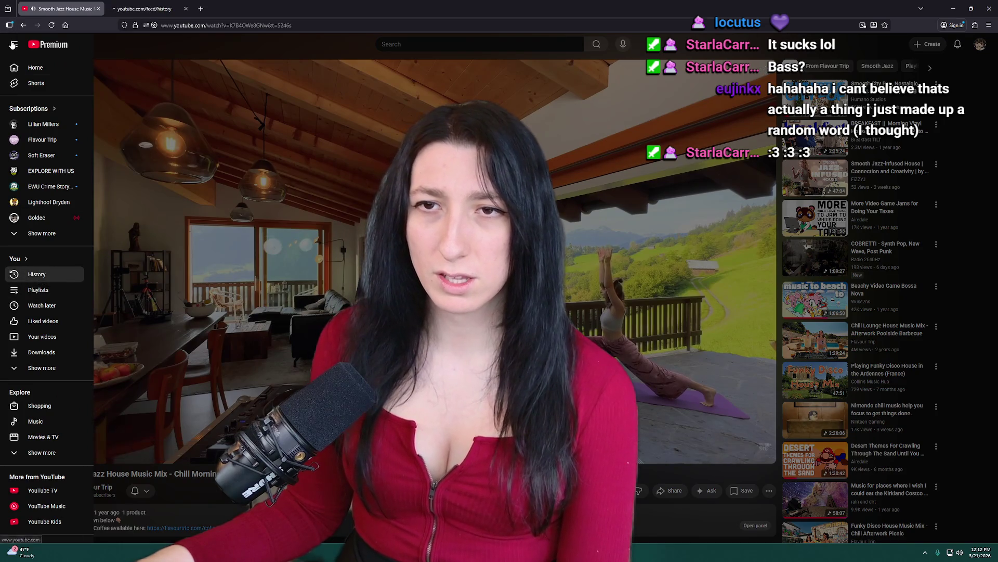
click(13, 46)
key(ctrl+Tab)
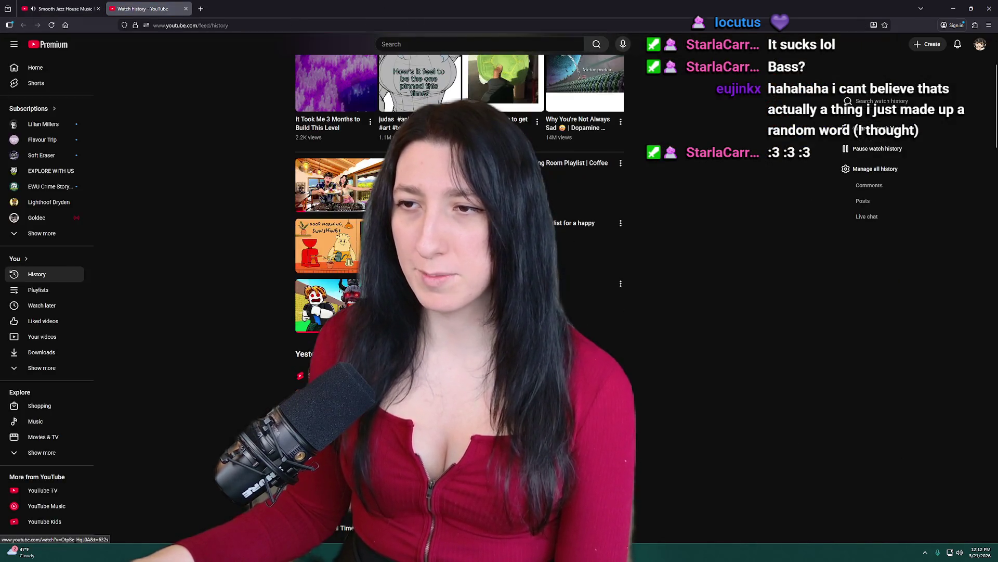
scroll(460, 208, down, 15)
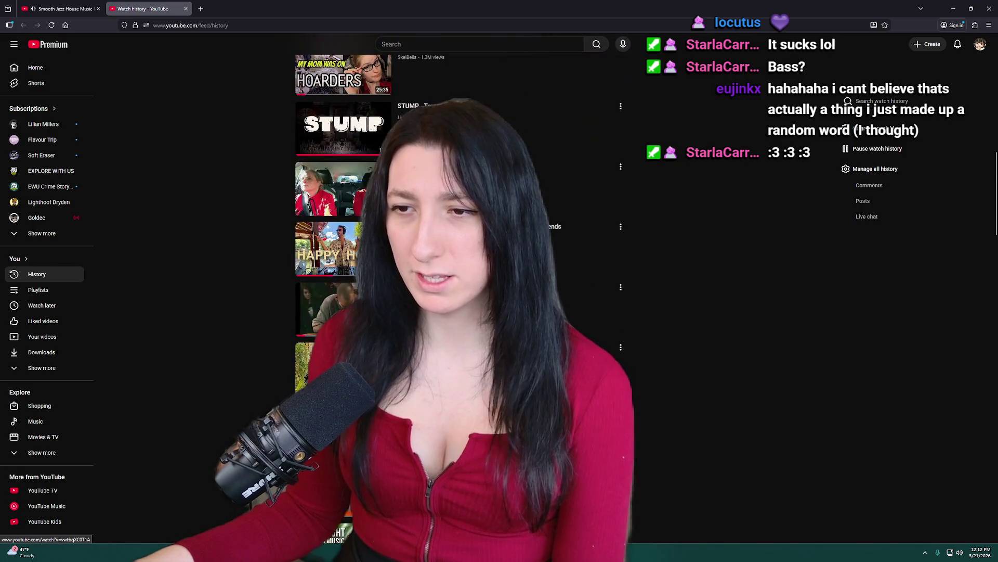
scroll(333, 235, down, 5)
middle_click(333, 235)
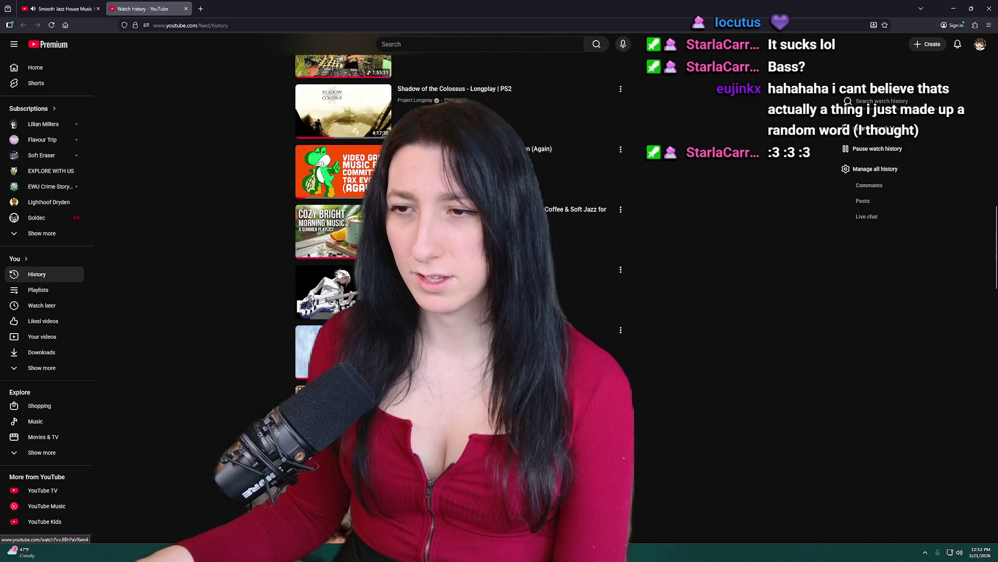
click(236, 8)
click(186, 8)
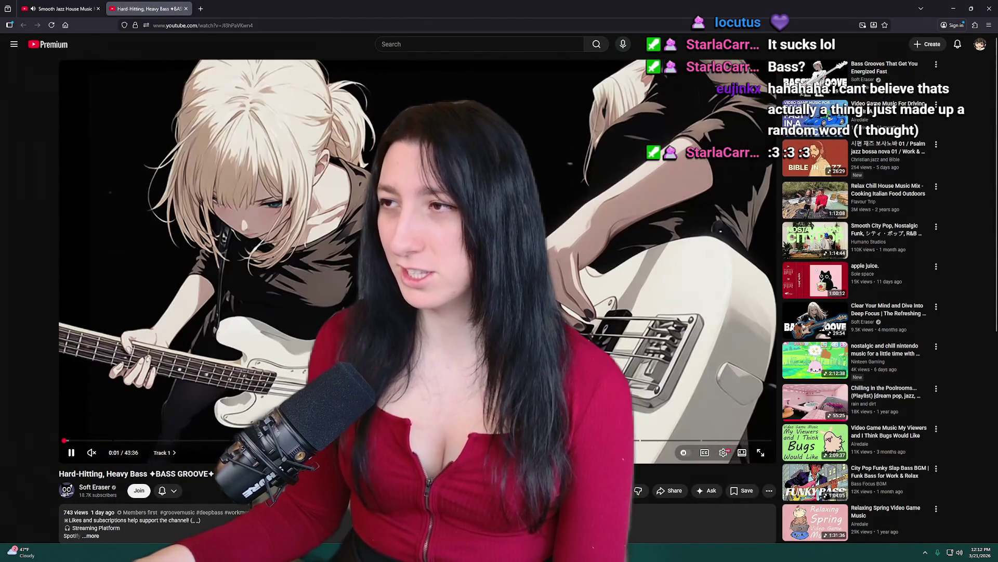
Skip to 'Bass Grooves That Get You Energized Fast', unmute it, and show the desktop.
key(shift+n)
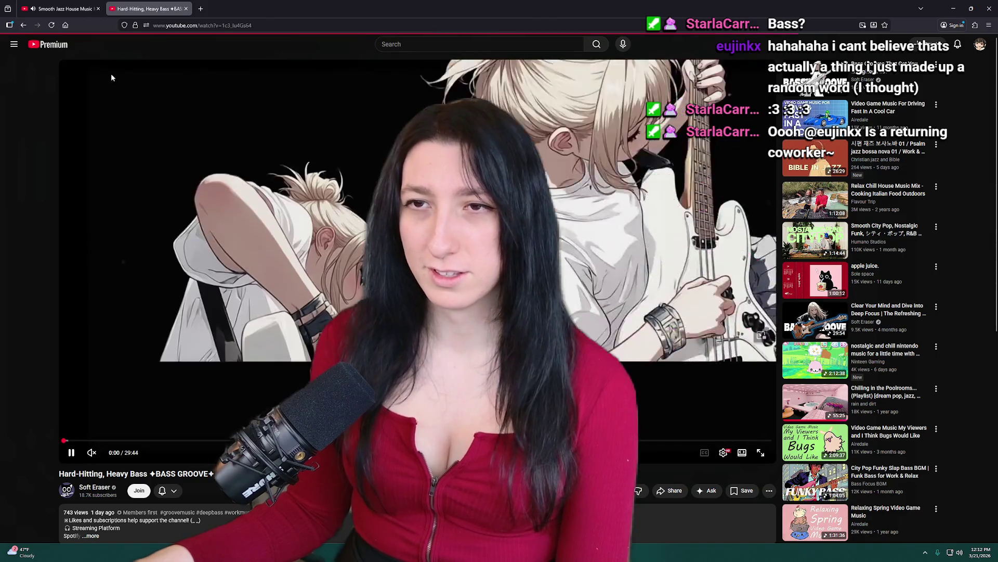
click(76, 8)
click(146, 8)
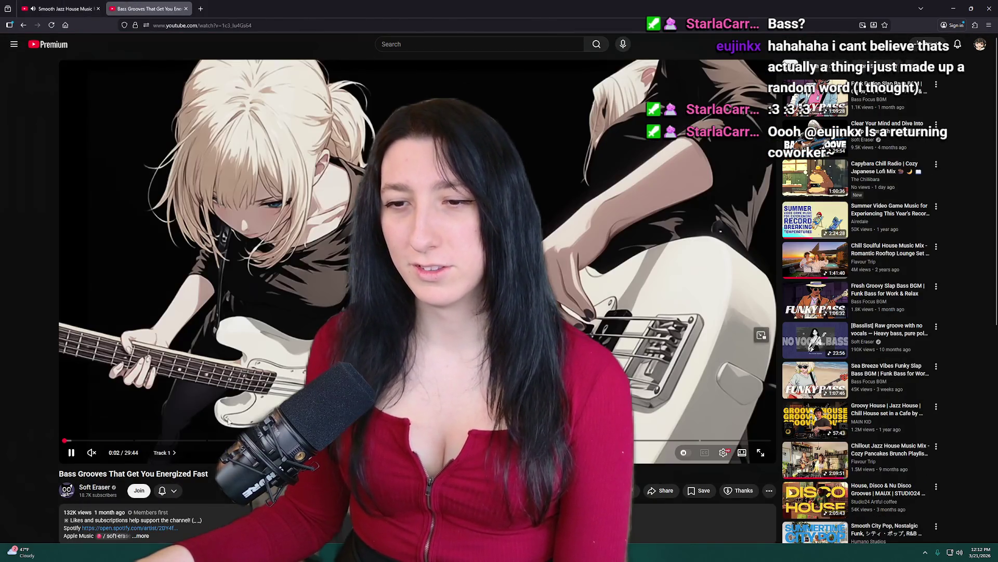
click(110, 454)
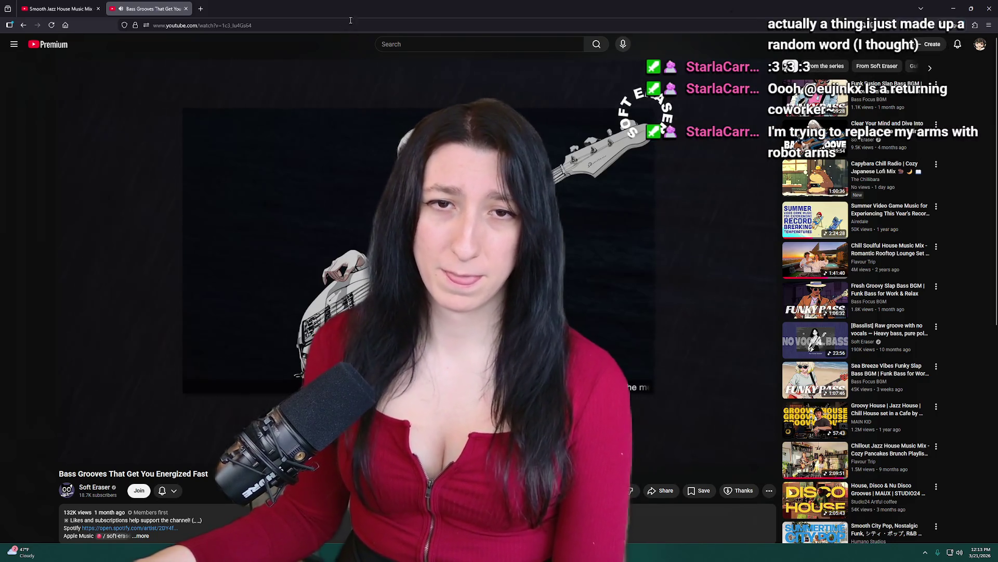
key(super+d)
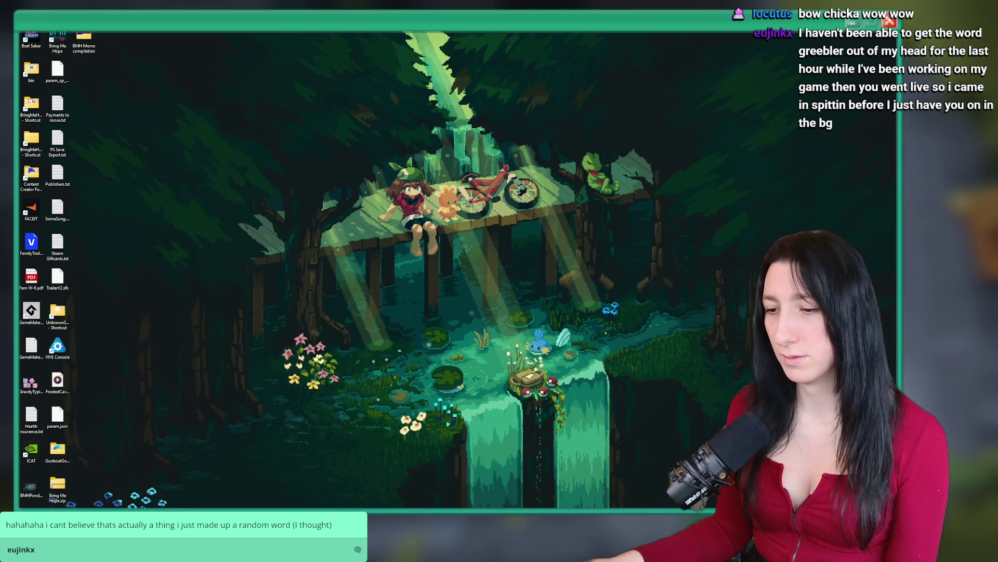
Launch GameMaker-Beta by searching 'ga' in the Start menu.
key(super)
text(gameMaker-Beta)
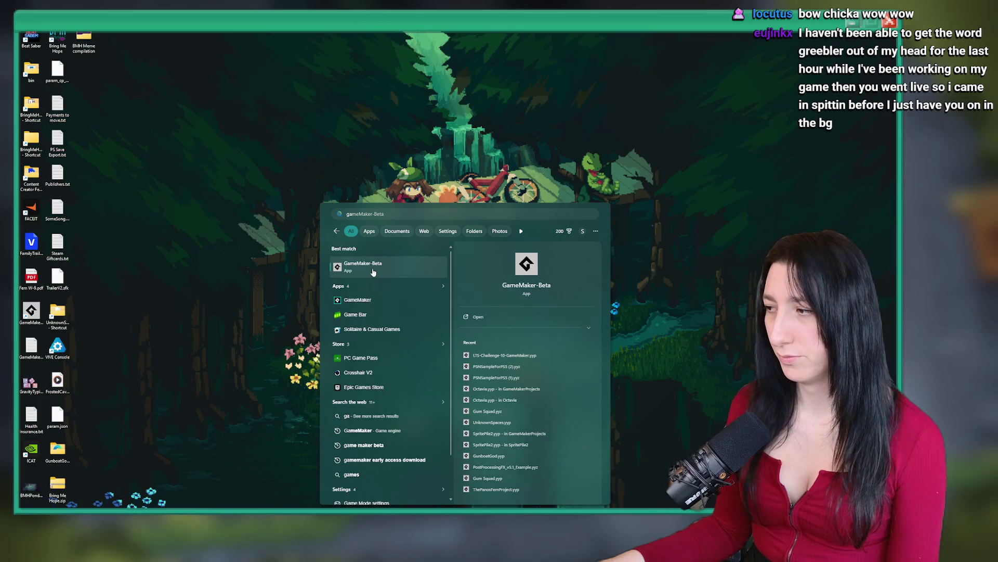
click(373, 272)
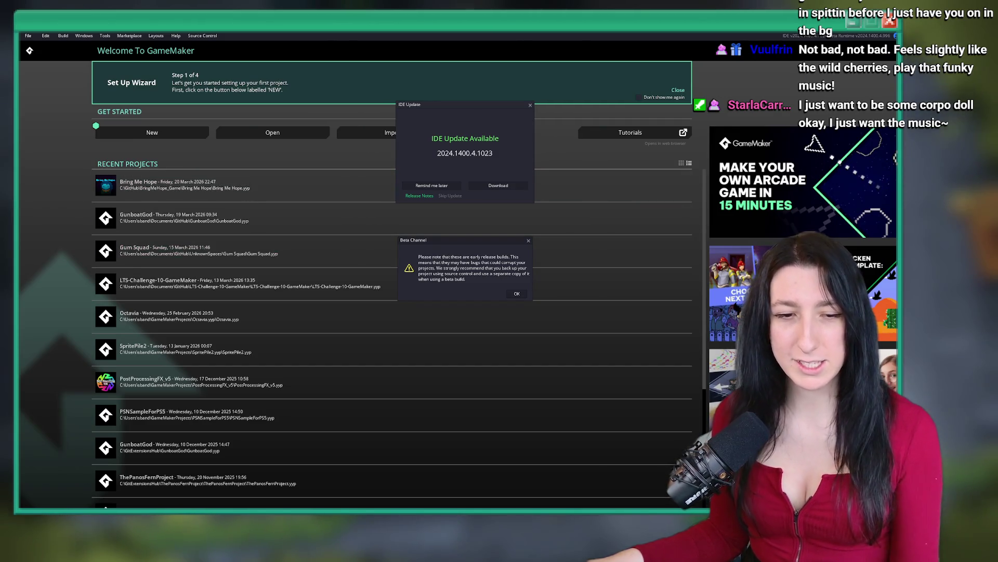
Dismiss the beta warning, postpone the IDE update, and open the Bring Me Hope project.
click(516, 293)
click(426, 187)
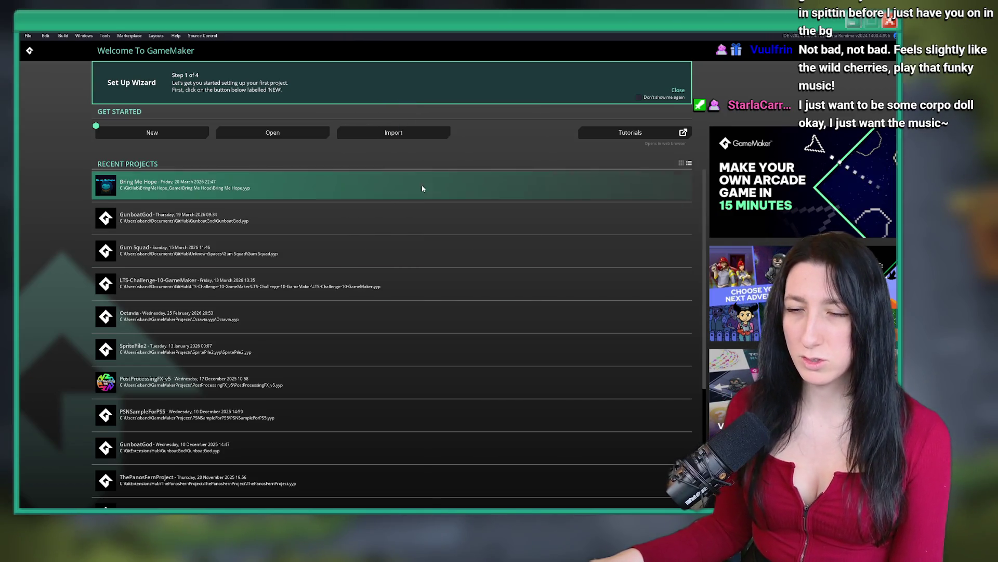
click(368, 187)
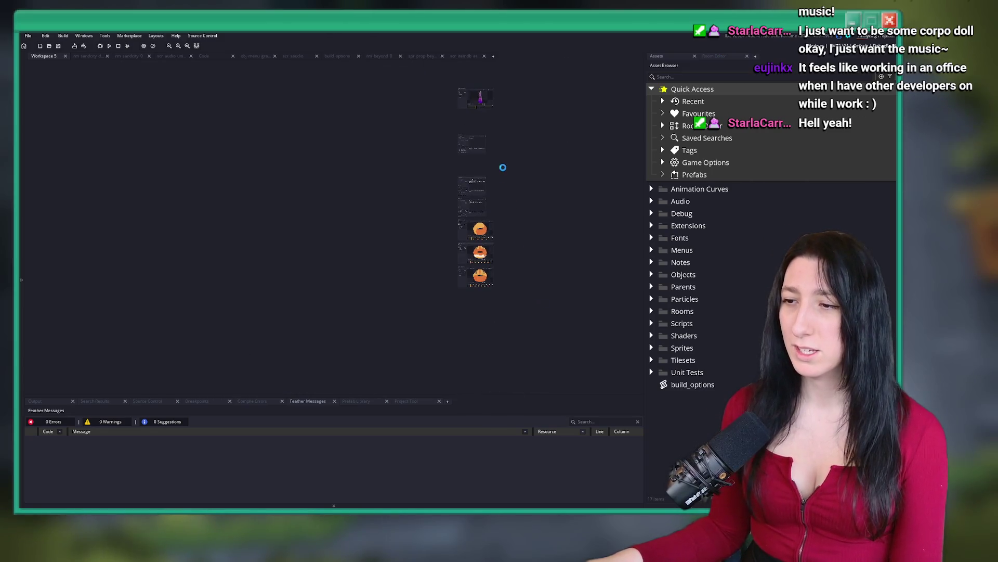
Add a new workspace in second position and switch to the rm_sandcity_dungeon room.
click(494, 56)
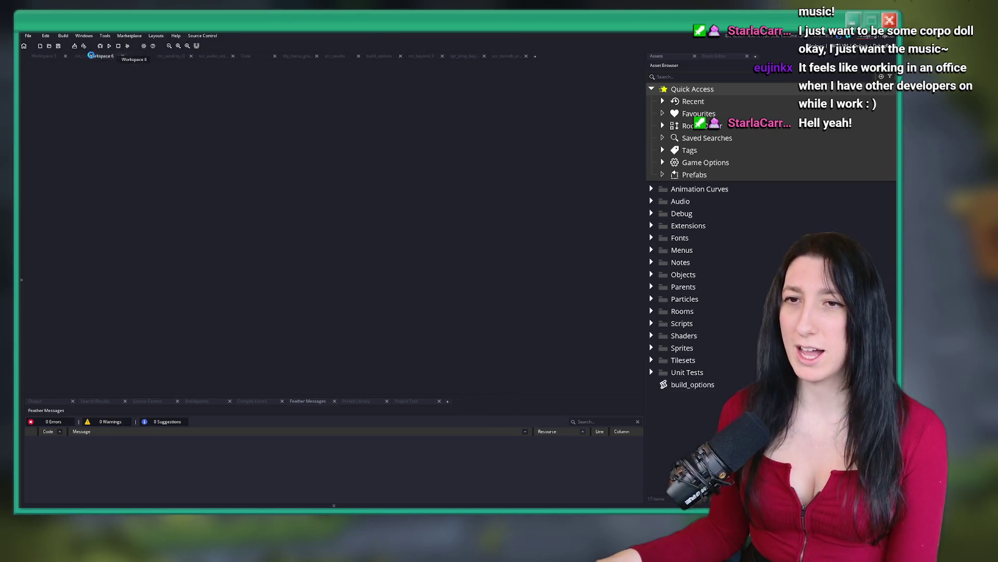
drag(91, 55, 54, 64)
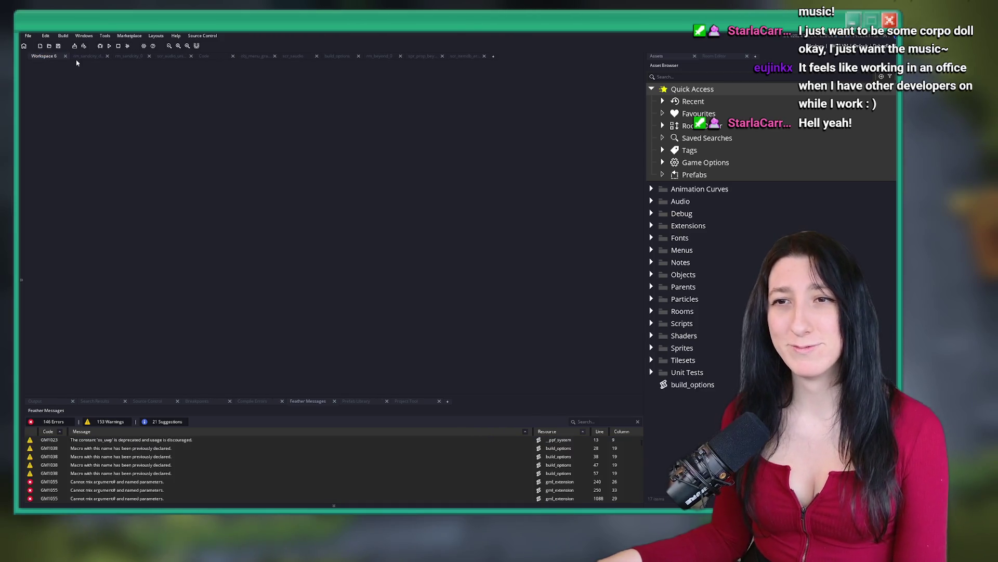
click(82, 56)
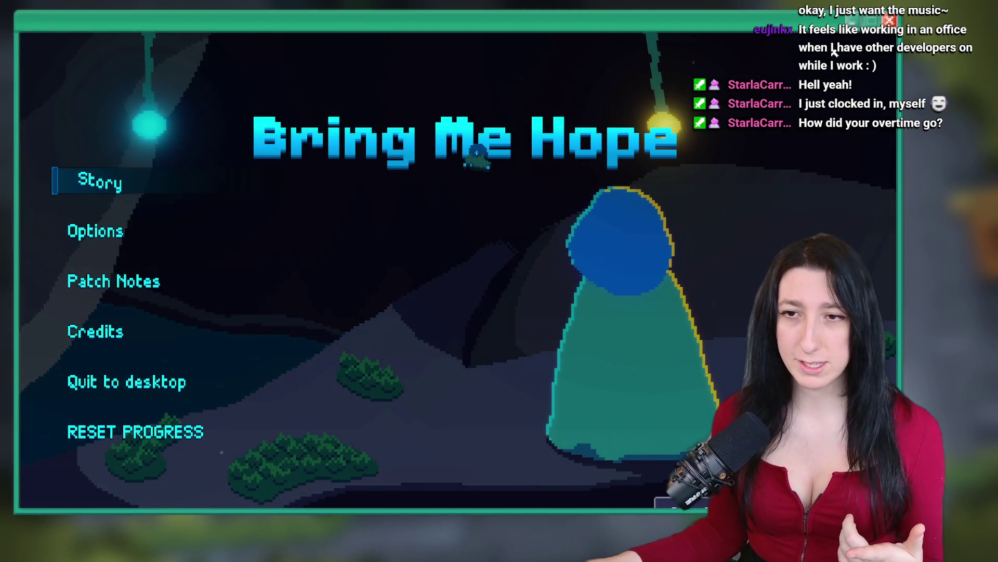
Glance at the audio options, start the game, and console-jump to rm_sandcity_dungeon.
click(93, 231)
click(93, 303)
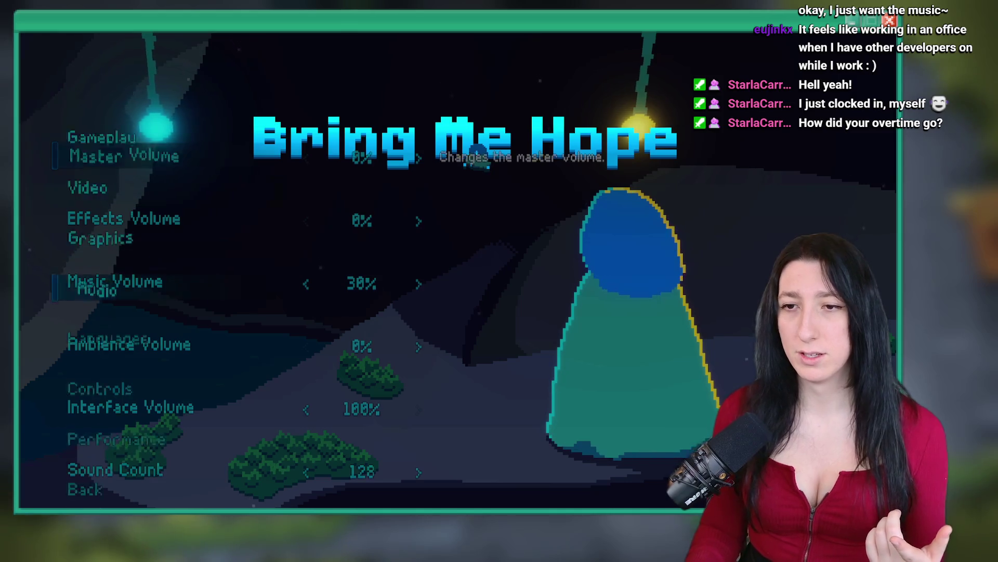
key(Escape)
key(Escape)
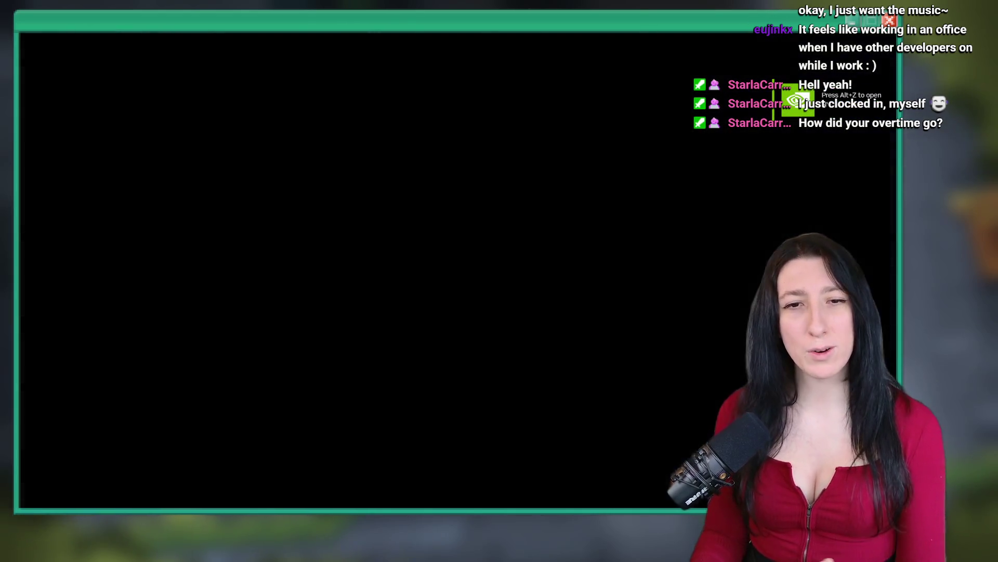
key(grave)
key(Up)
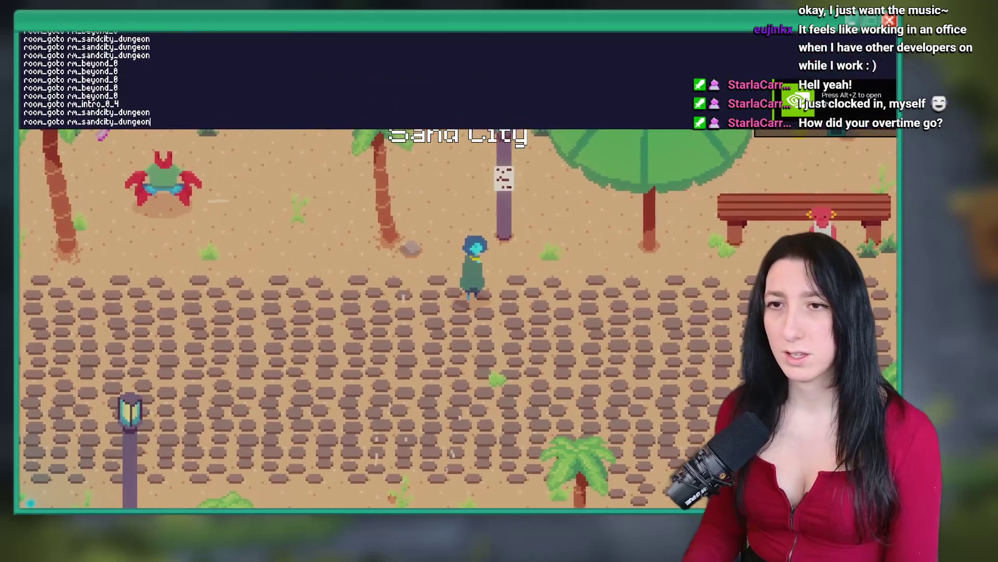
key(Return)
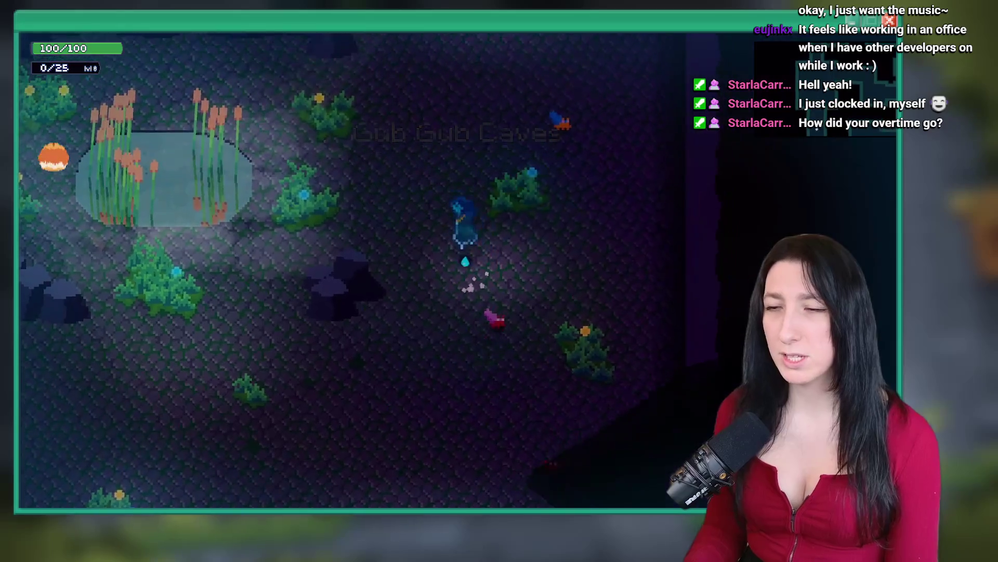
Walk the hero north through the lit cave into the reed pond, then console-jump to rm_beyond_0.
key(w)
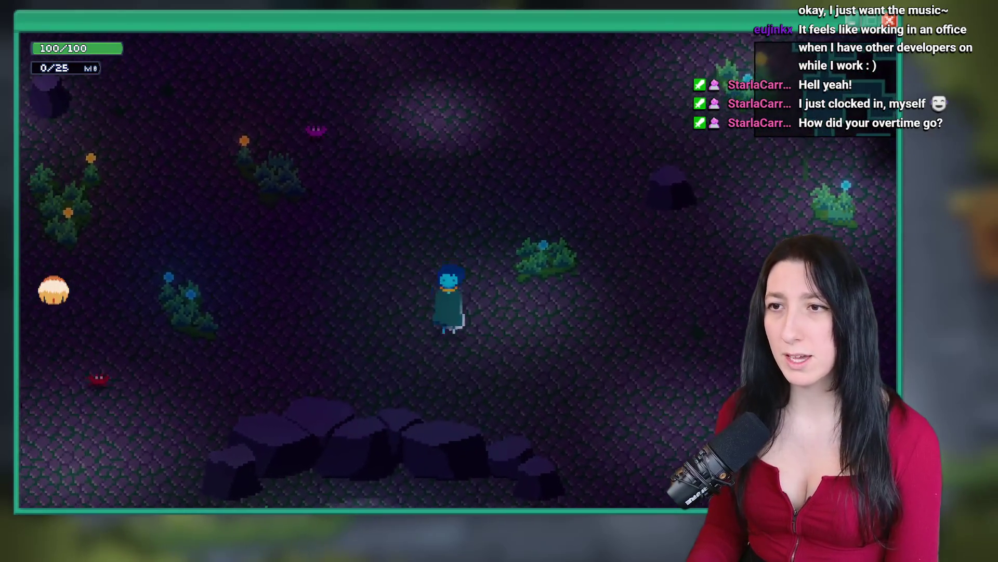
key(w)
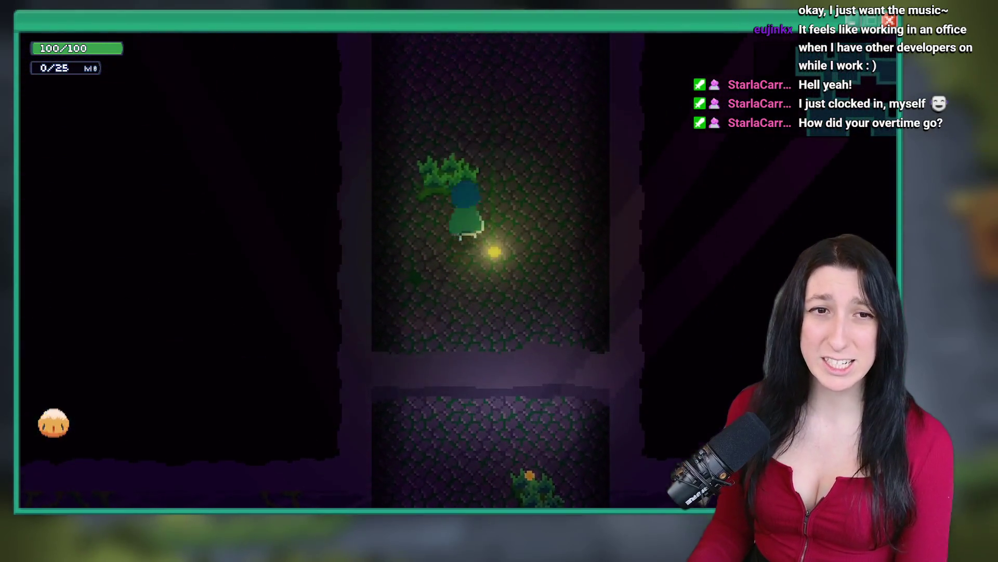
key(w)
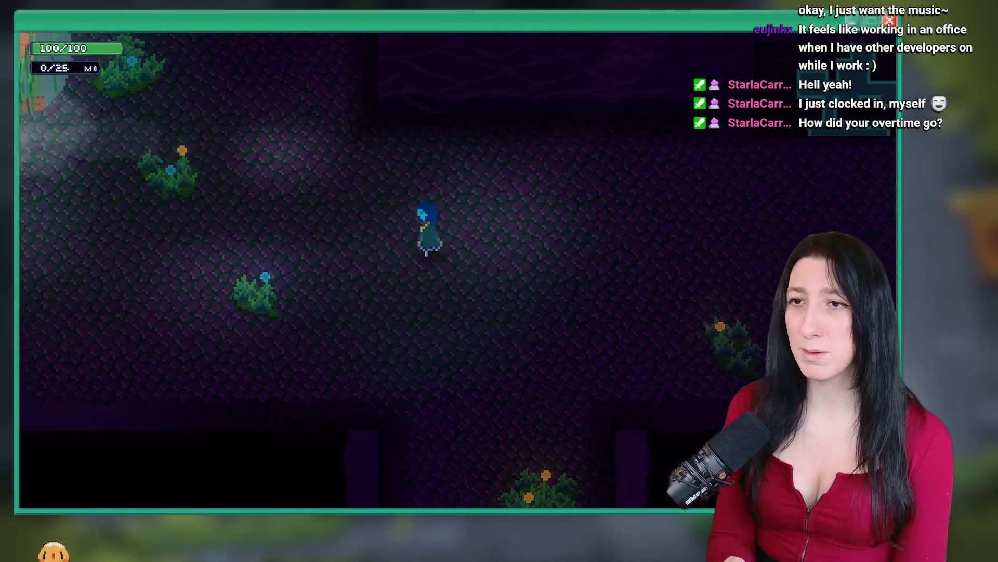
key(a)
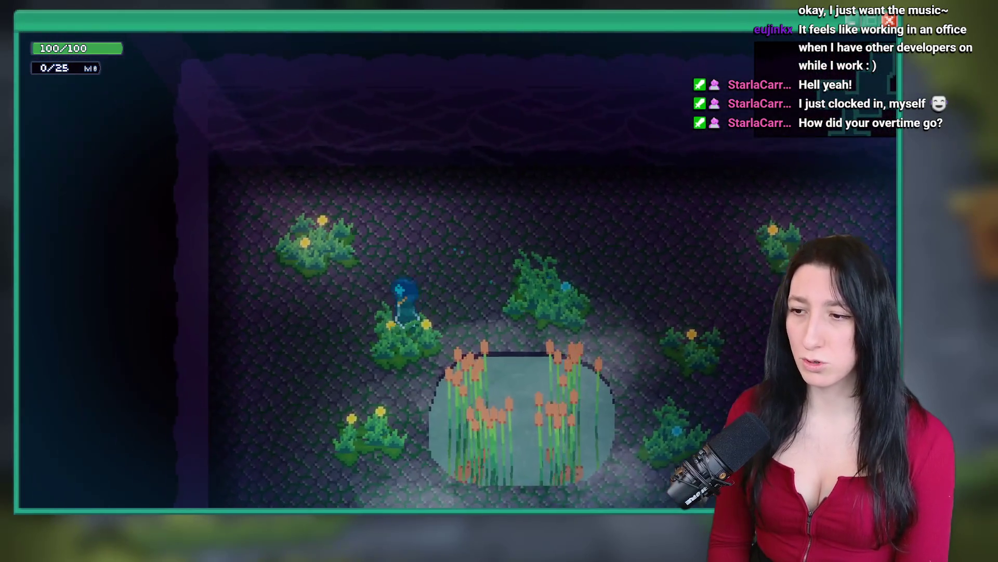
key(d)
key(s)
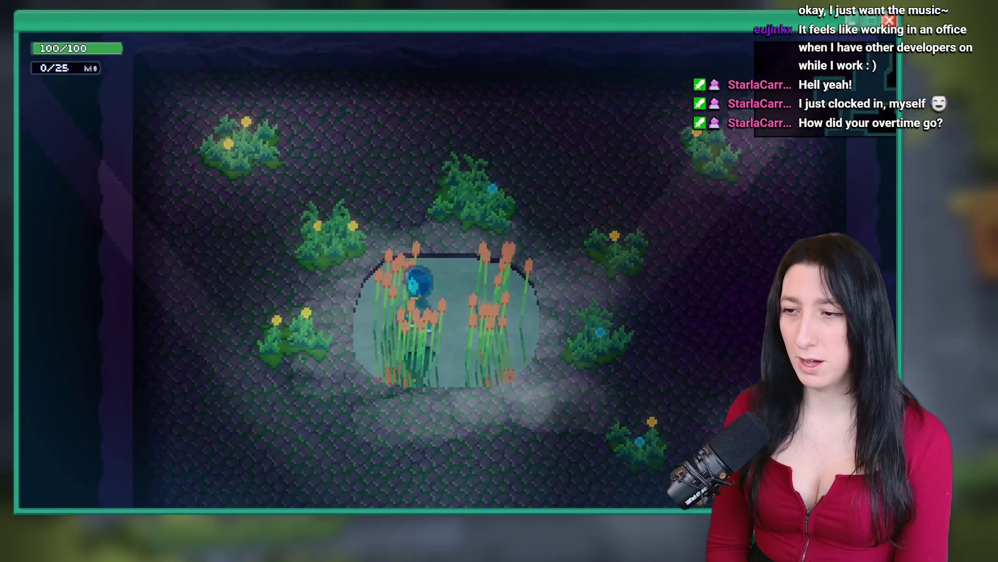
key(grave)
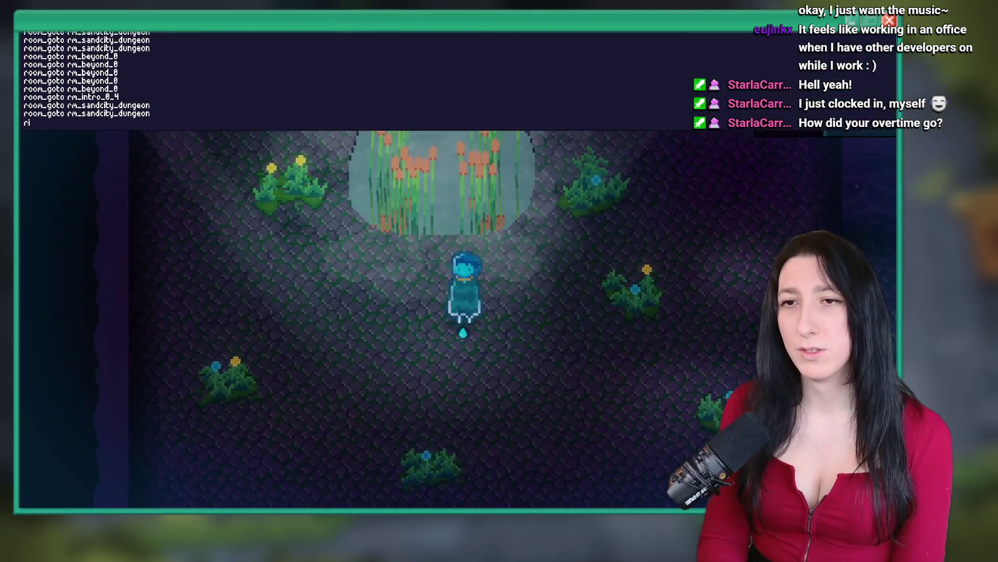
text(rm_beyond_0)
key(Return)
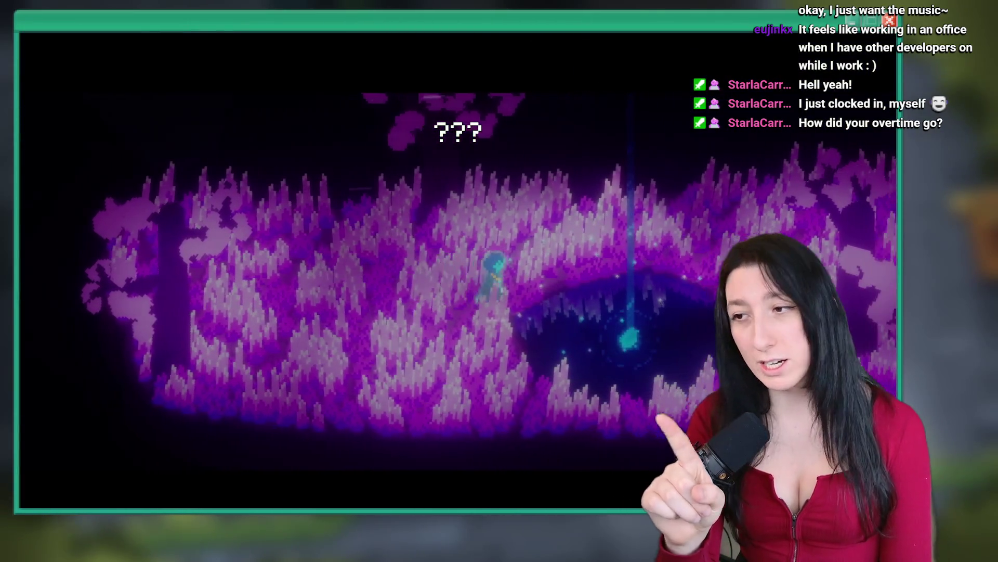
Walk through the purple and blue forests to the pond and touch the pond spirit.
key(d+s)
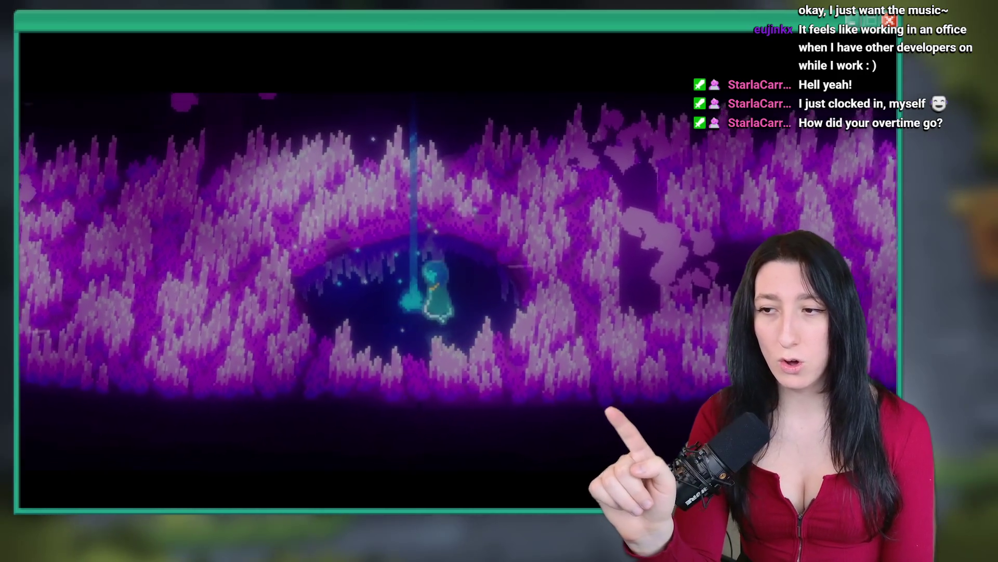
key(w+d)
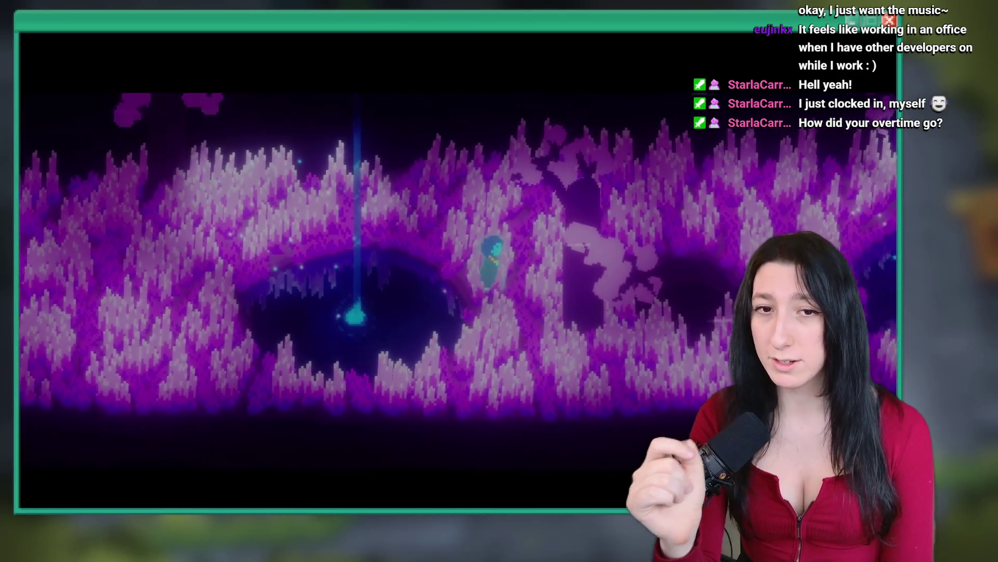
key(d)
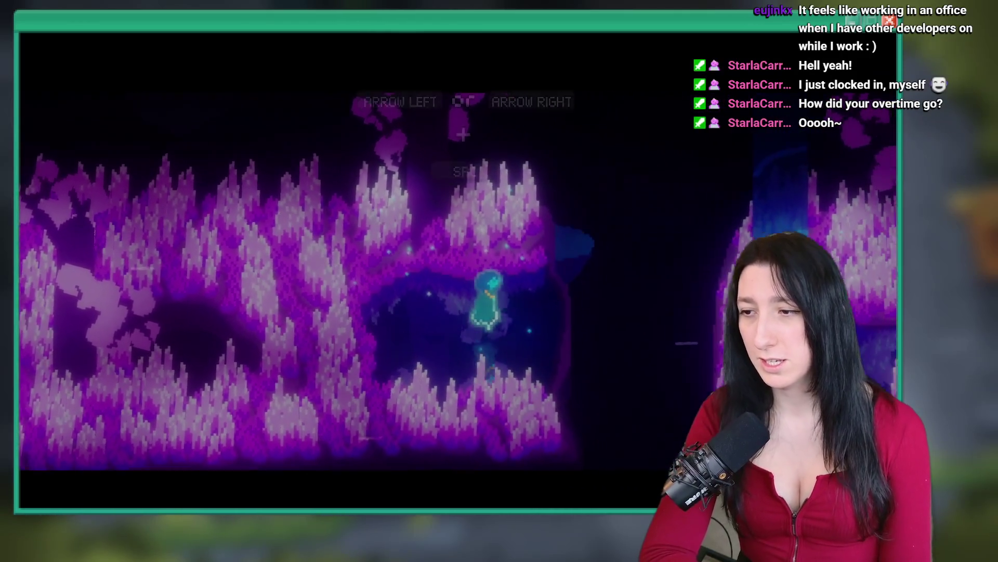
key(d)
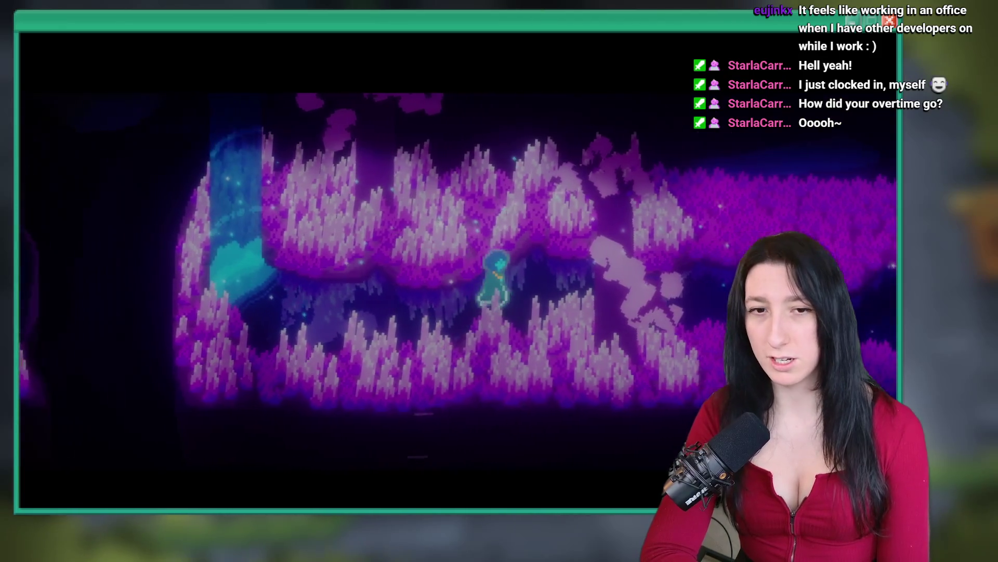
key(d)
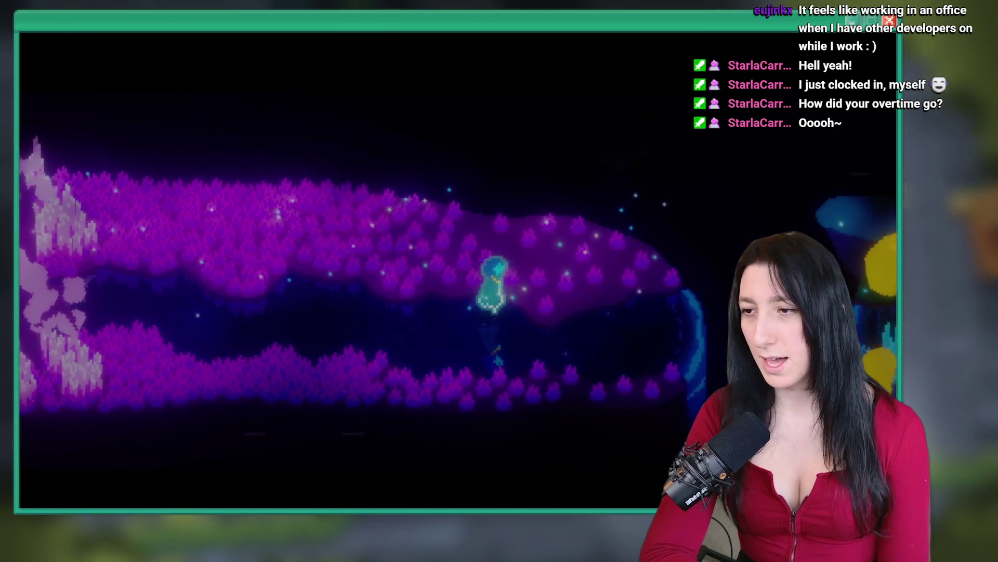
key(d)
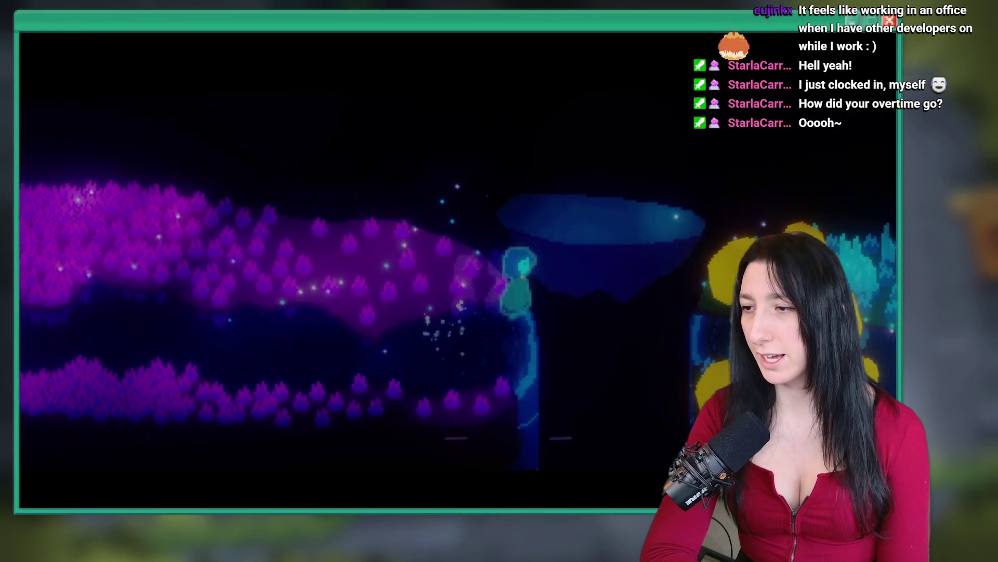
key(d)
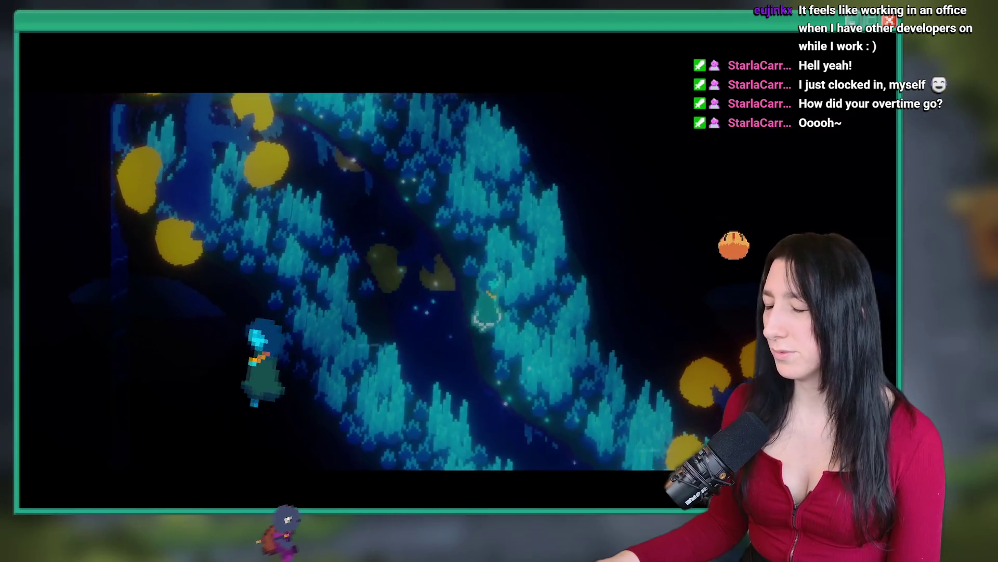
key(d)
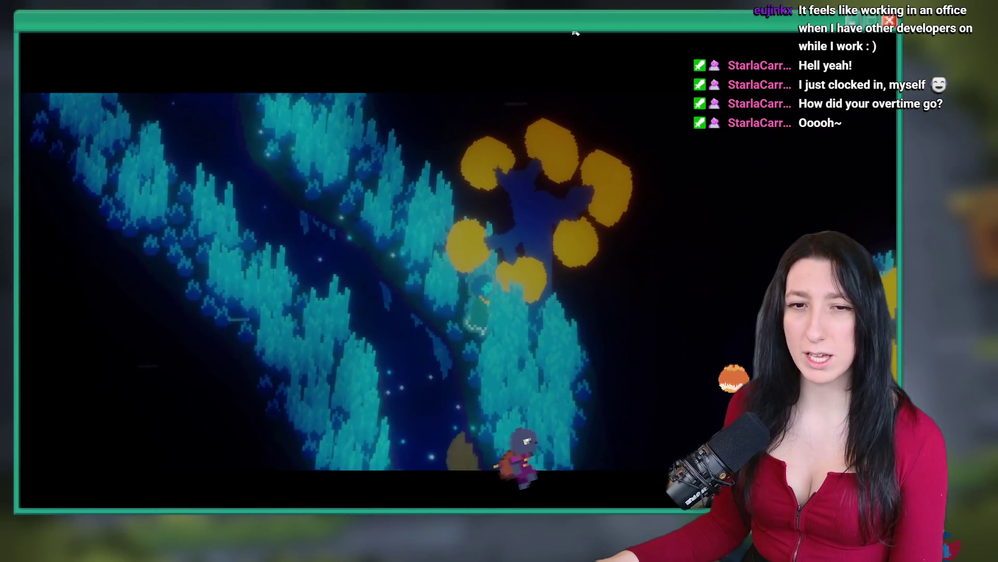
key(d)
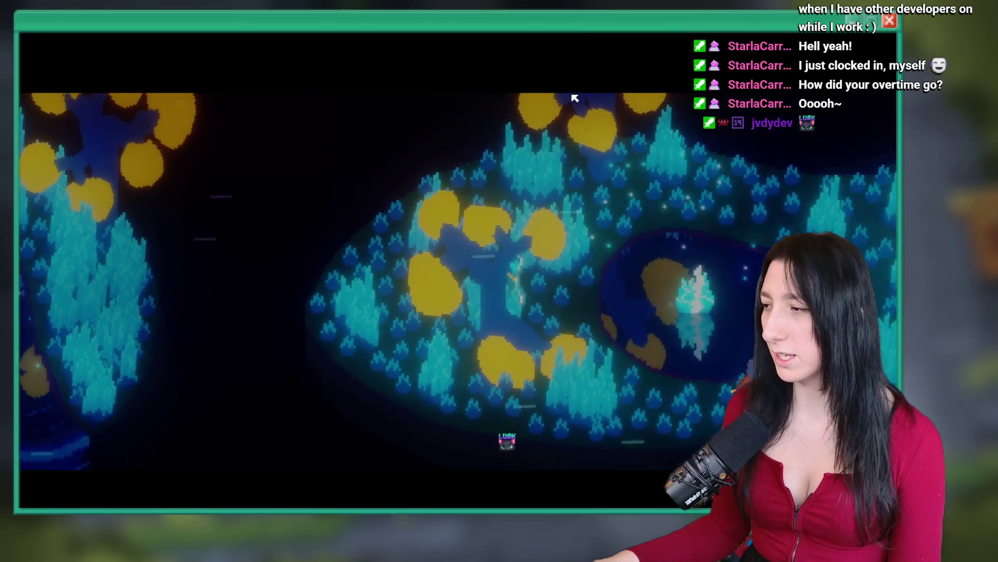
key(e)
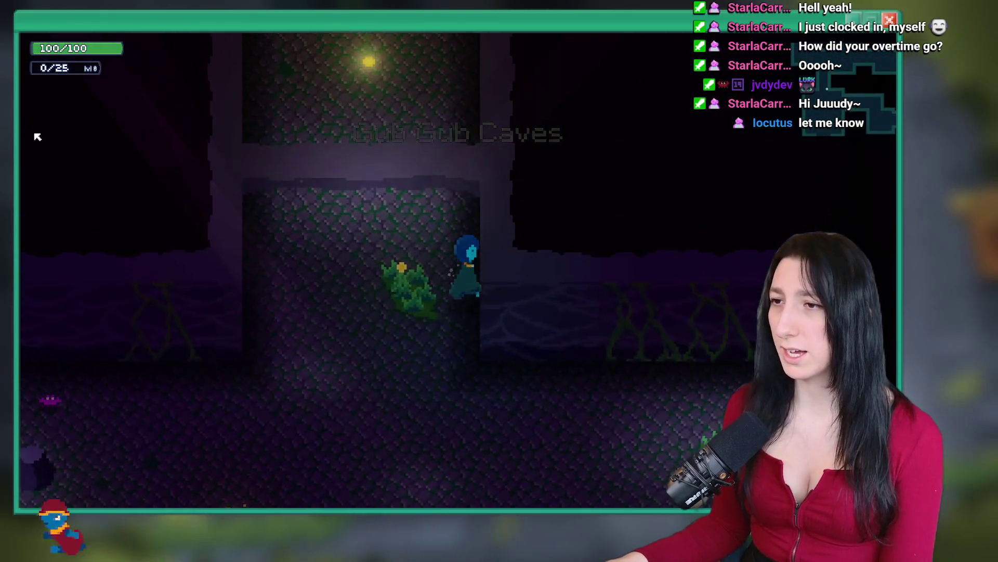
Explore the Gub Gub Caves, walking up through the corridors toward the trees and rocks.
key(d)
key(s)
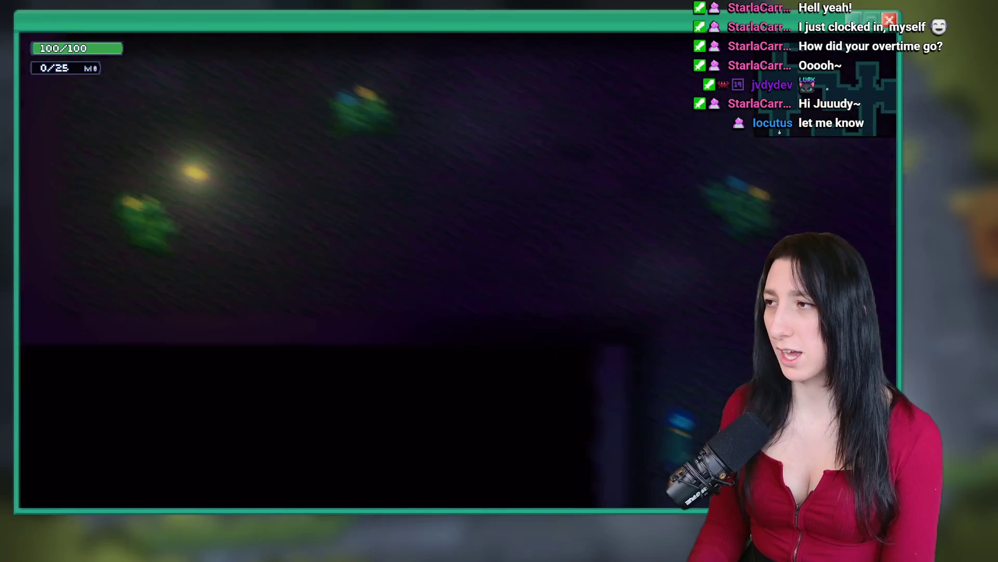
key(w)
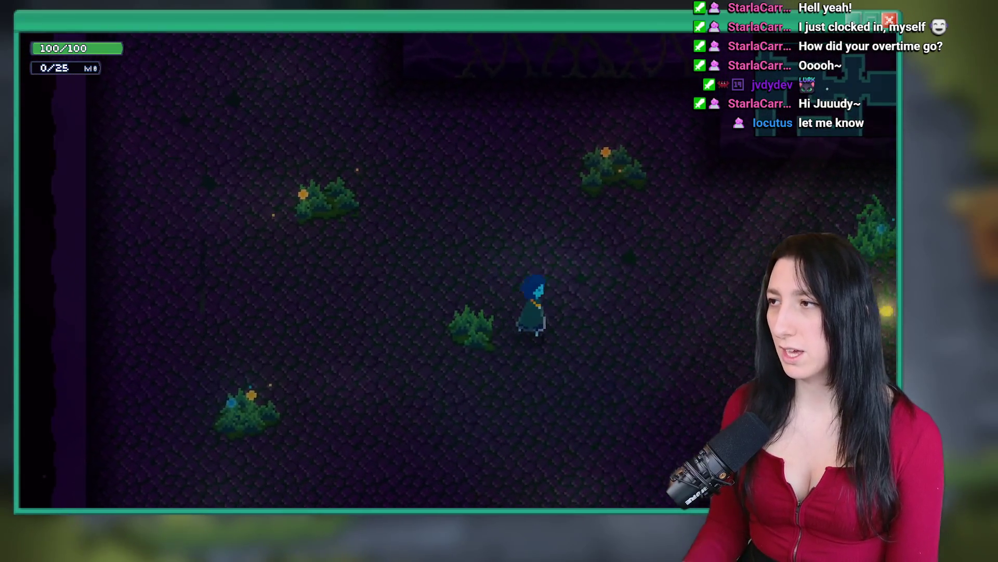
key(w)
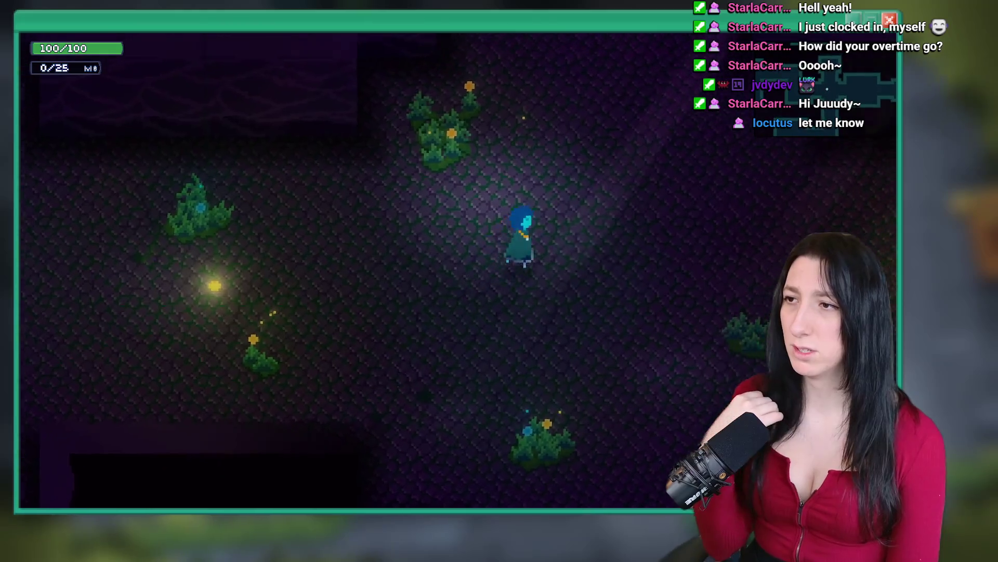
key(w)
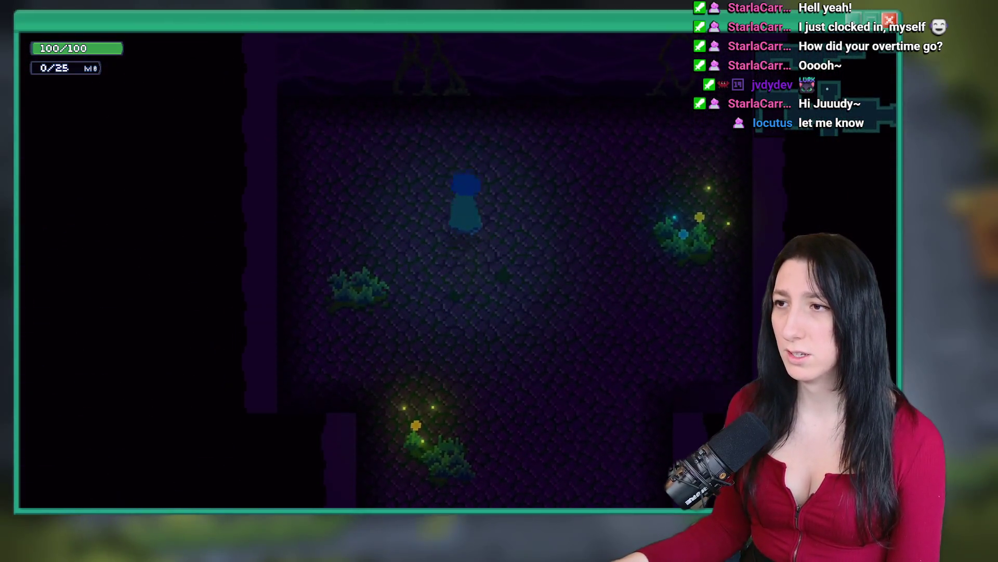
key(s)
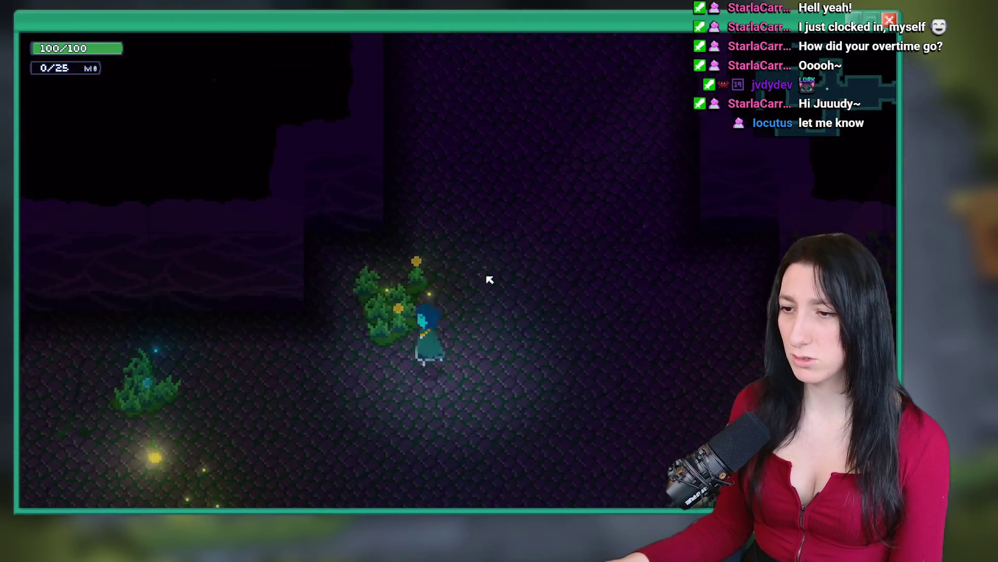
key(w)
key(a)
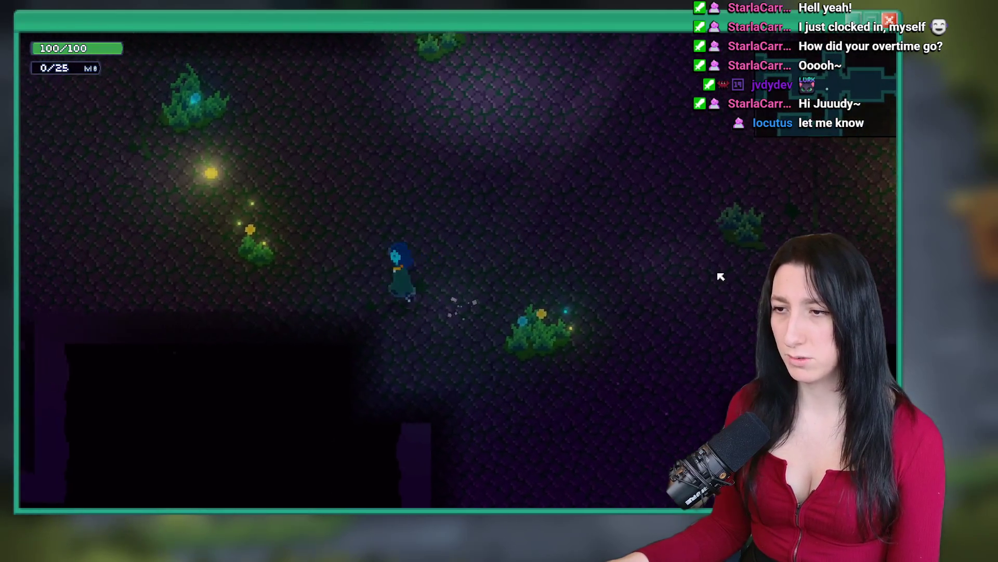
key(a)
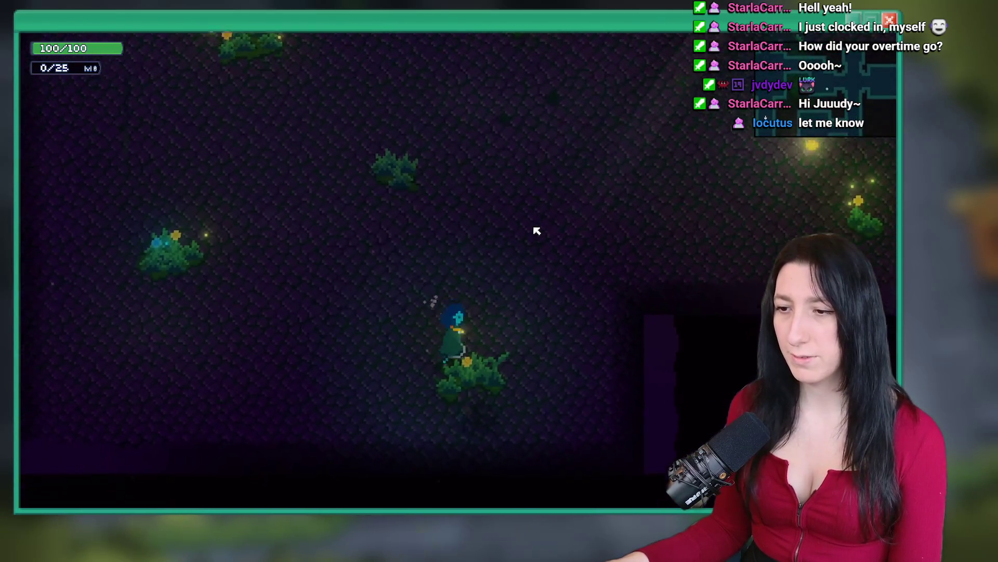
key(w)
key(a)
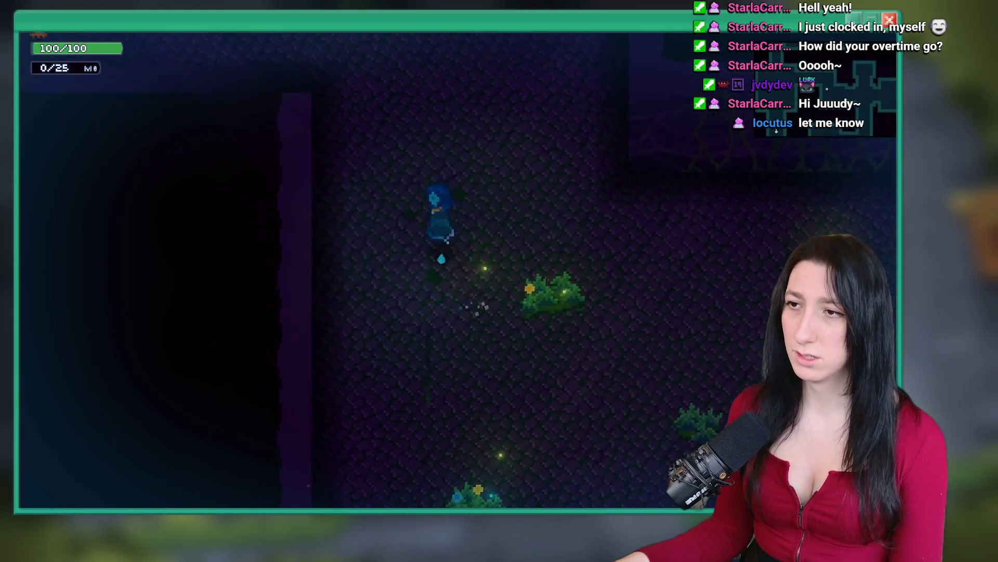
key(w)
key(a)
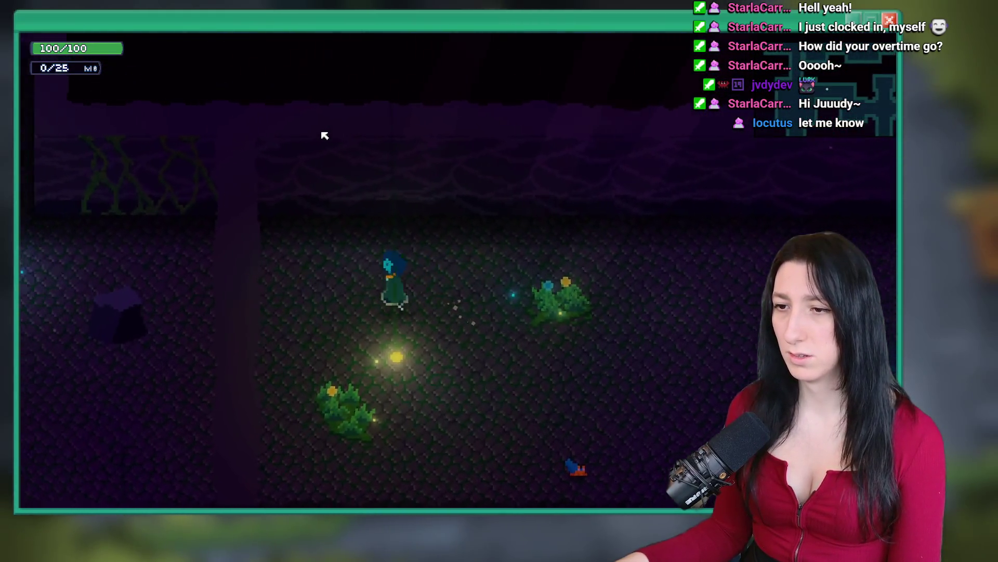
Quit the running game and show the project's asset tree.
key(w)
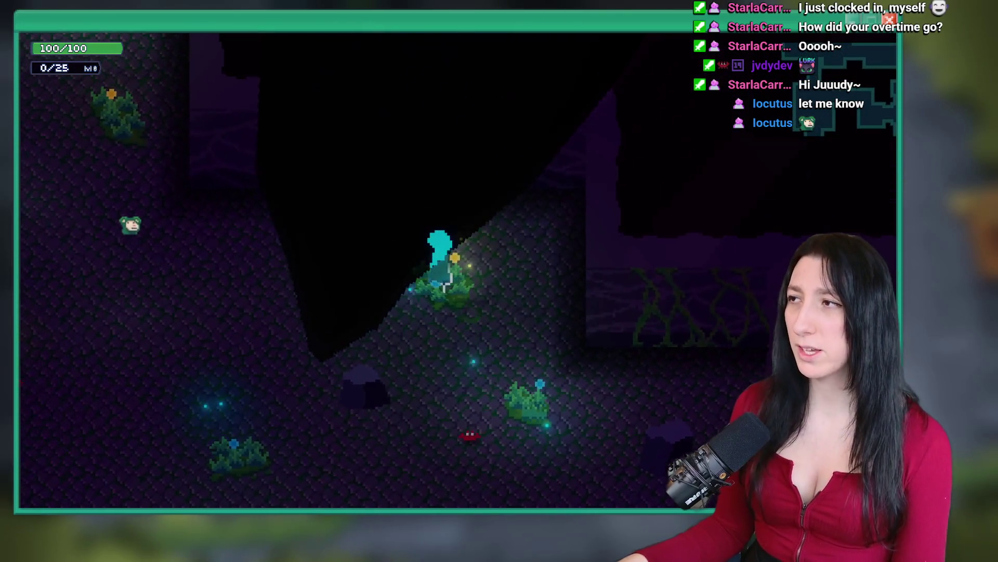
key(Escape)
click(657, 55)
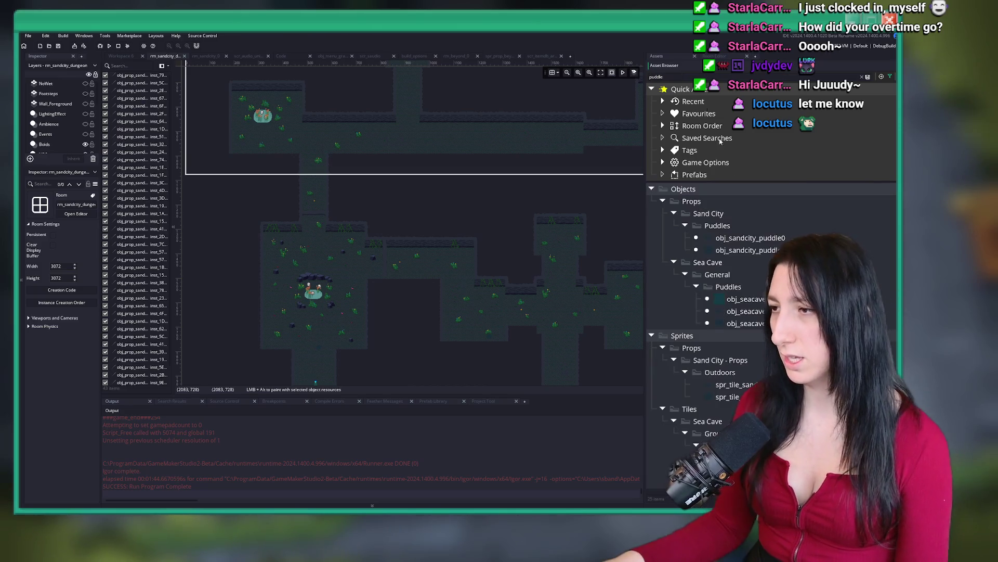
Set obj_sandcity_puddle0's fluid_type default to FluidData.Empty and view obj_sandcity_puddle1's variables.
double_click(750, 238)
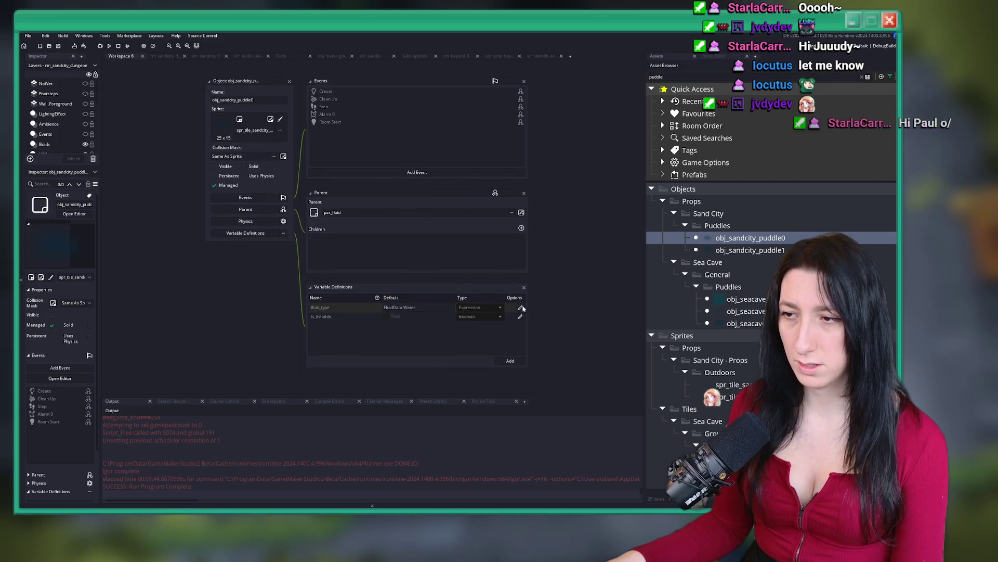
text(n)
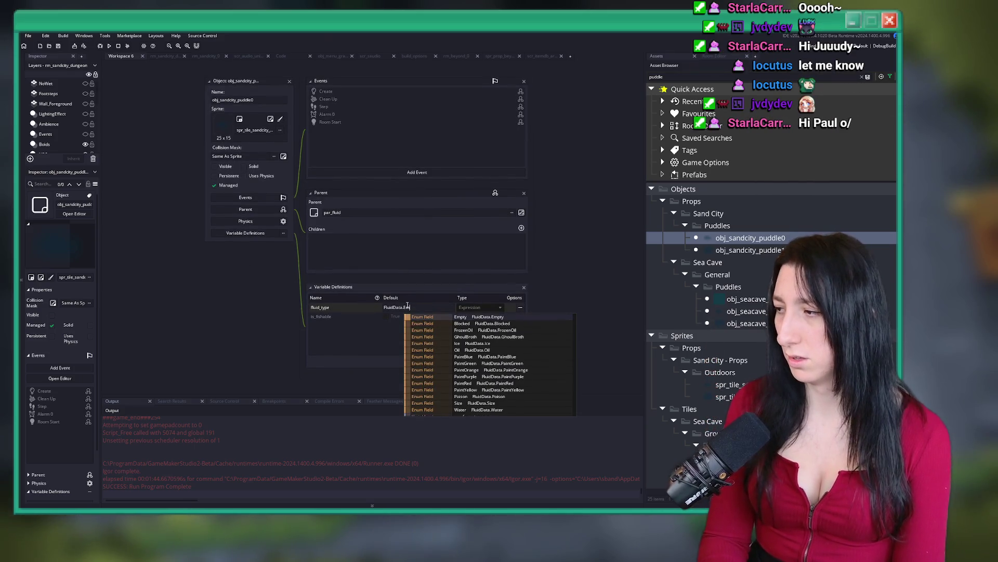
key(Return)
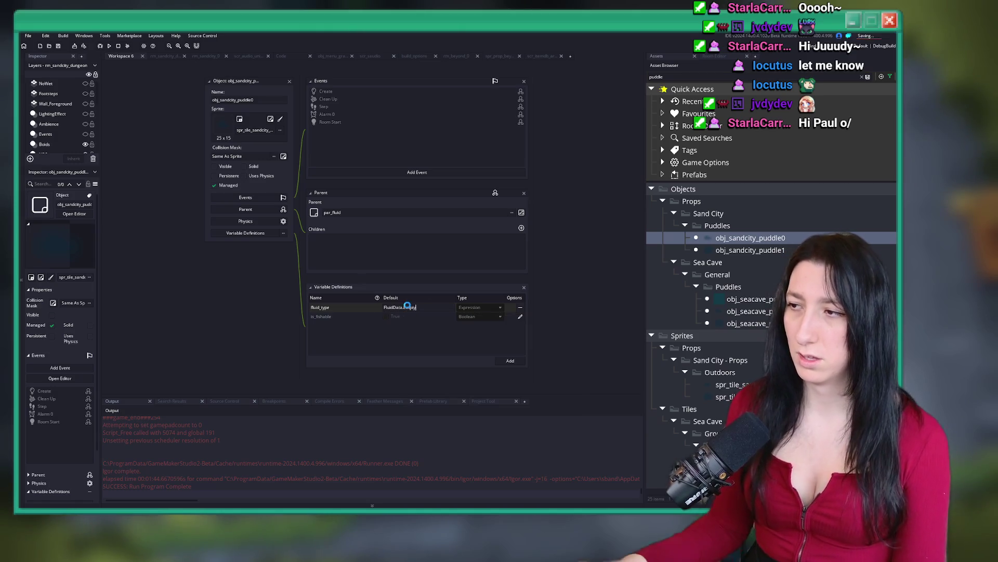
key(Down)
key(Return)
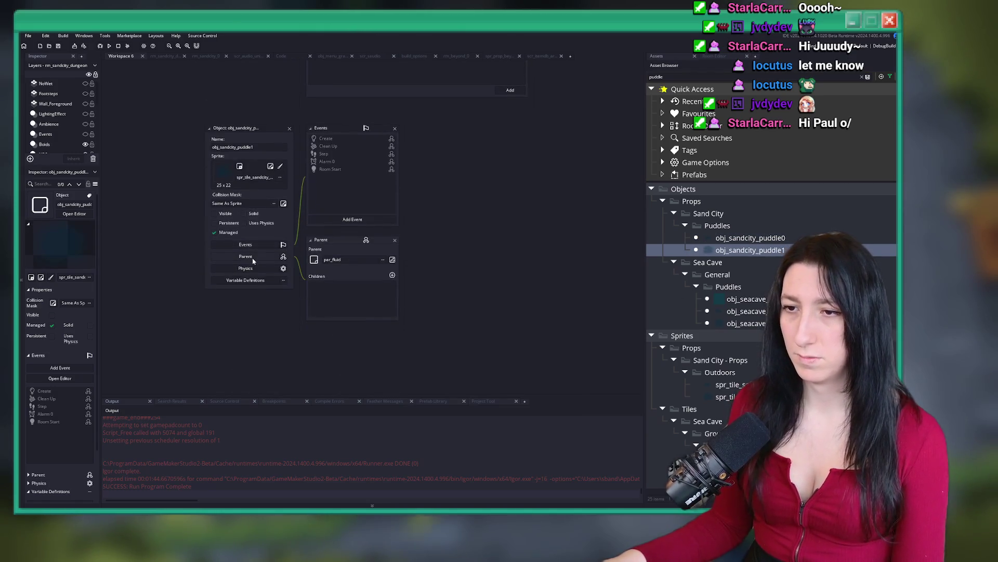
click(247, 281)
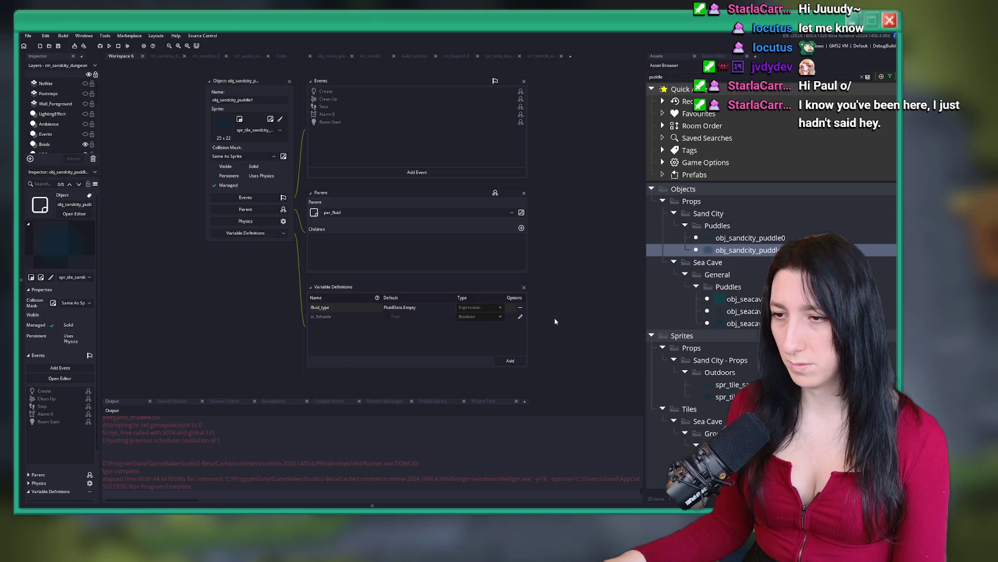
Open obj_seacave_puddle0 and obj_seacave_puddle1 and review their variable definitions.
double_click(744, 311)
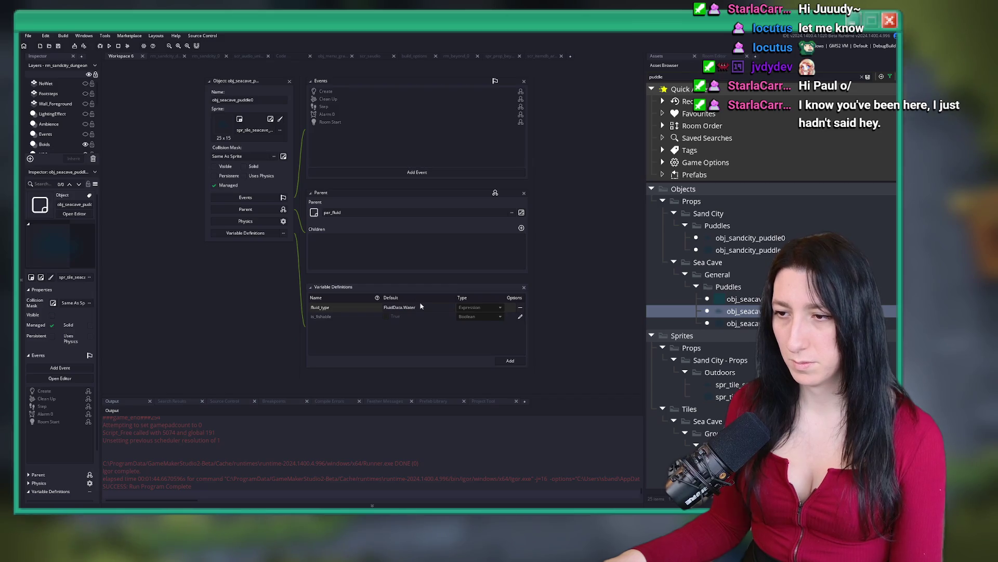
double_click(728, 323)
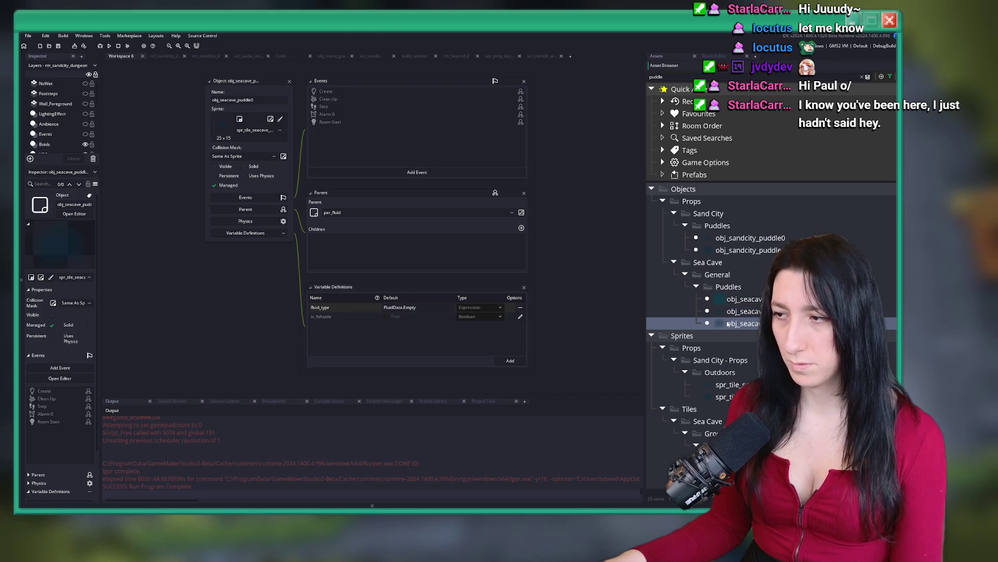
click(243, 279)
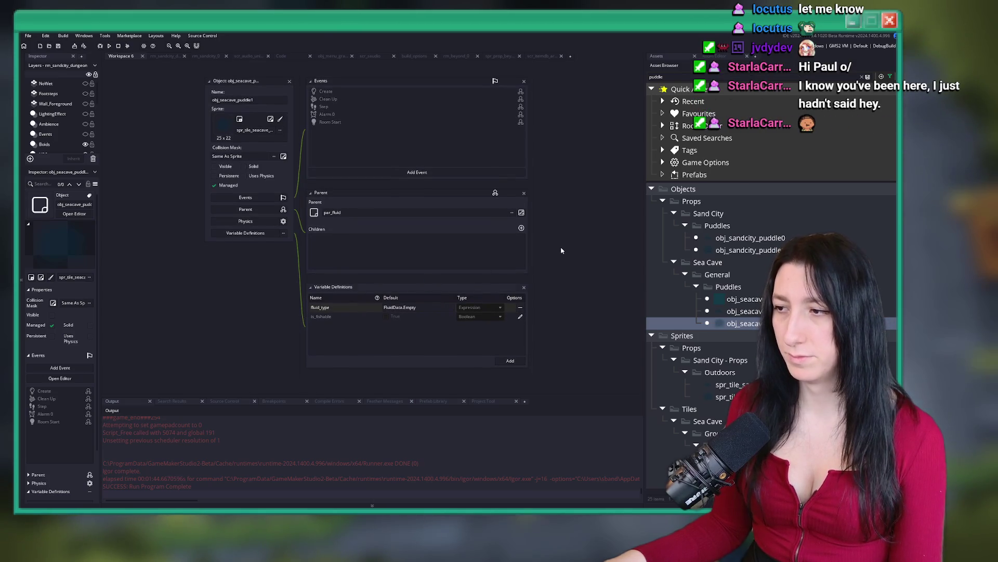
scroll(541, 219, up, 3)
scroll(490, 255, up, 2)
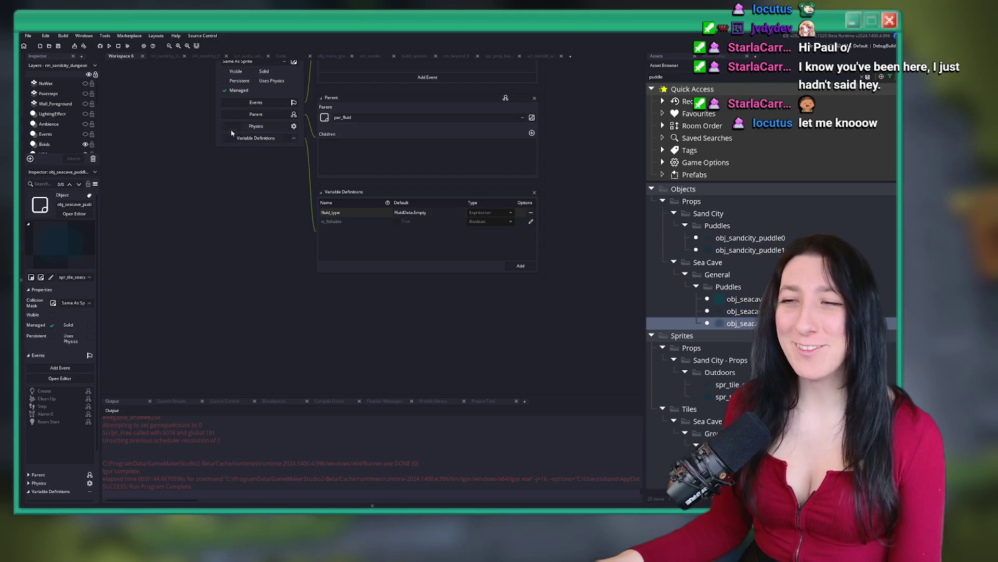
scroll(333, 229, up, 5)
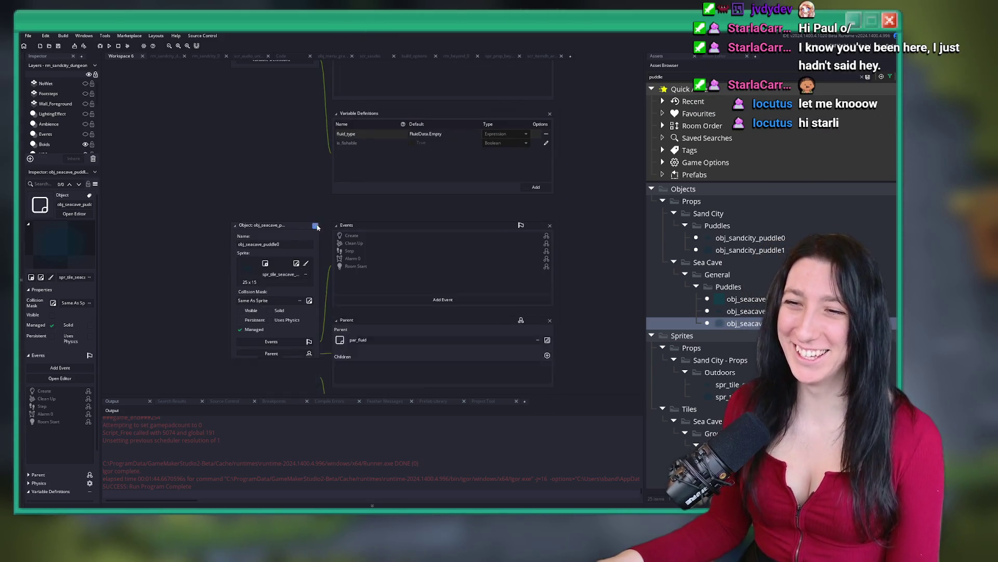
Close the puddle object editors and return to the rm_sandcity_dungeon room.
click(315, 226)
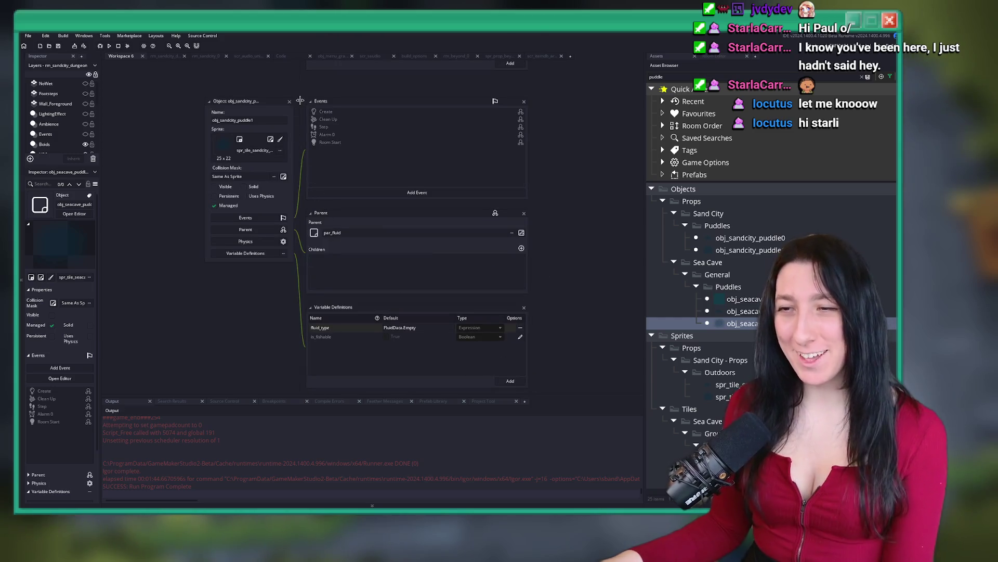
click(288, 117)
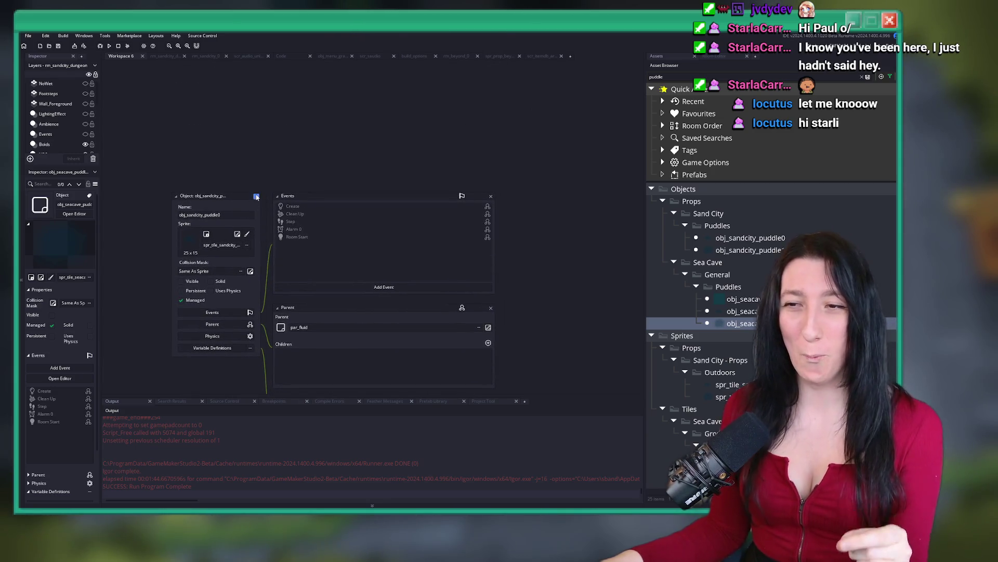
click(257, 196)
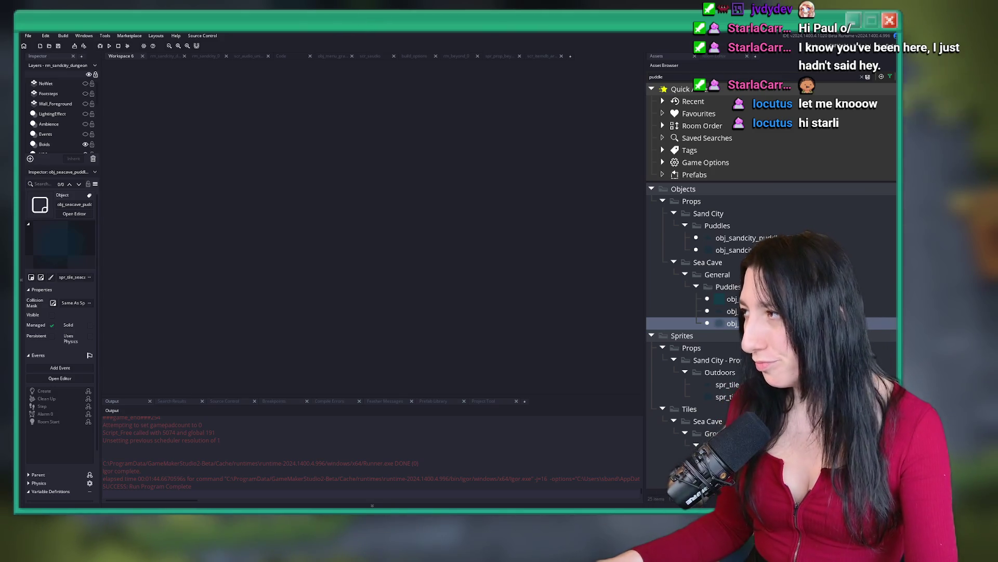
click(177, 56)
middle_click(217, 57)
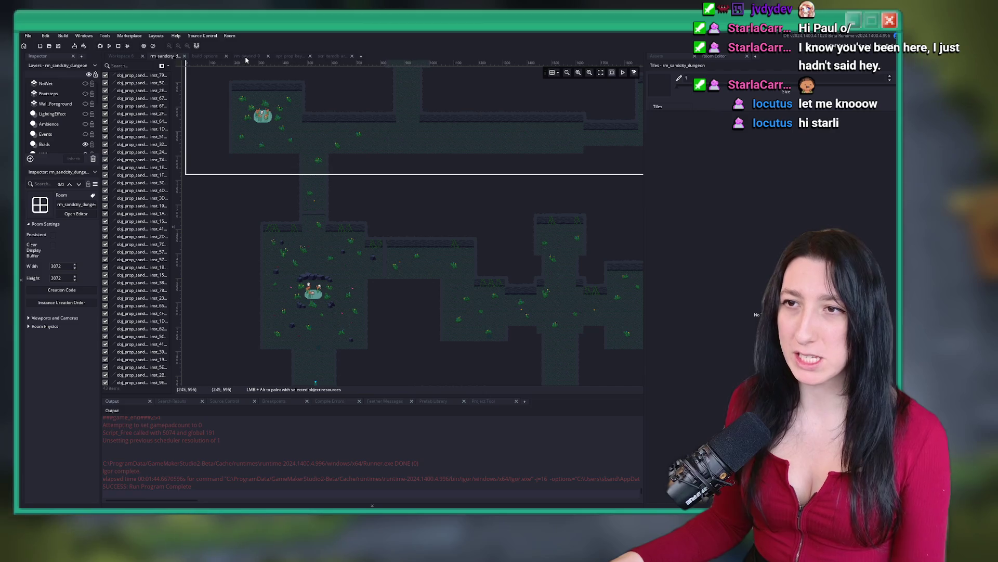
Bring up the asset browser and select the Grass_Instances and Props layers.
scroll(470, 143, up, 1)
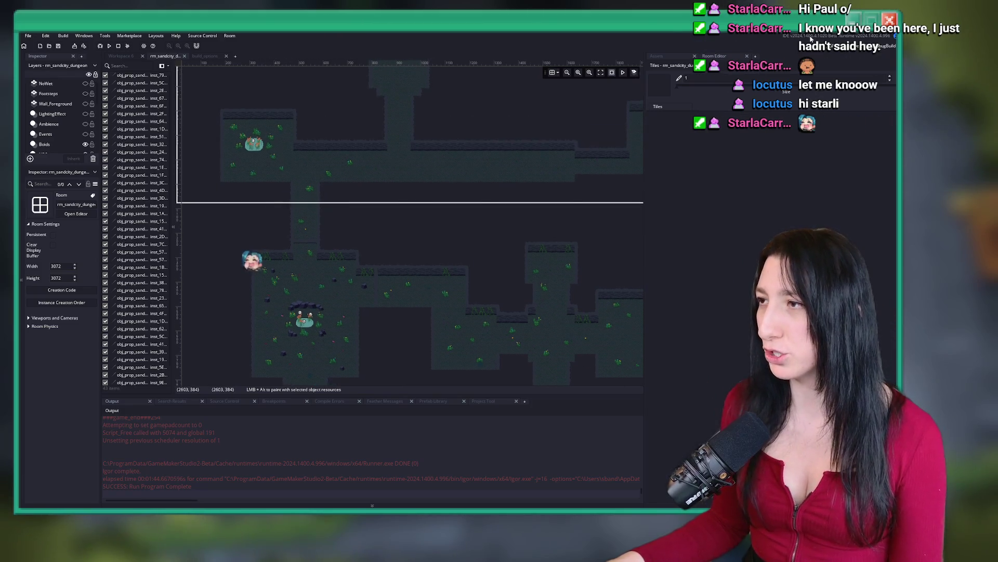
click(657, 56)
scroll(411, 224, up, 3)
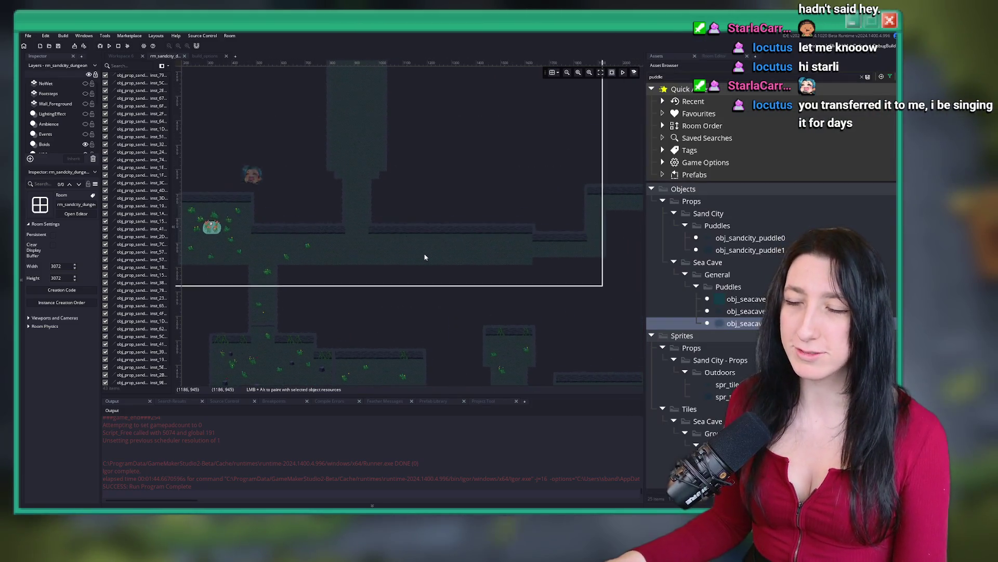
scroll(56, 115, down, 5)
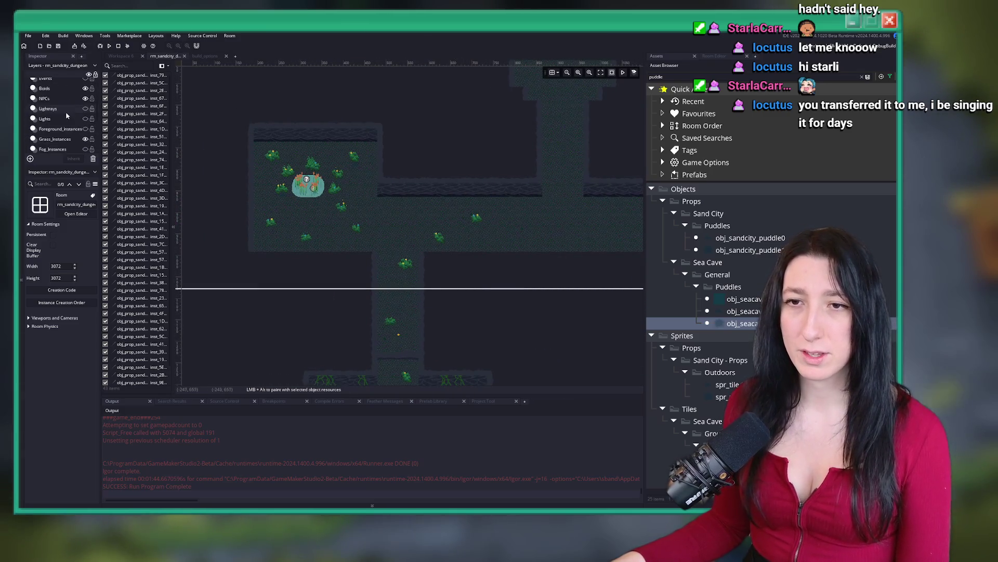
click(55, 112)
scroll(56, 115, down, 3)
click(45, 136)
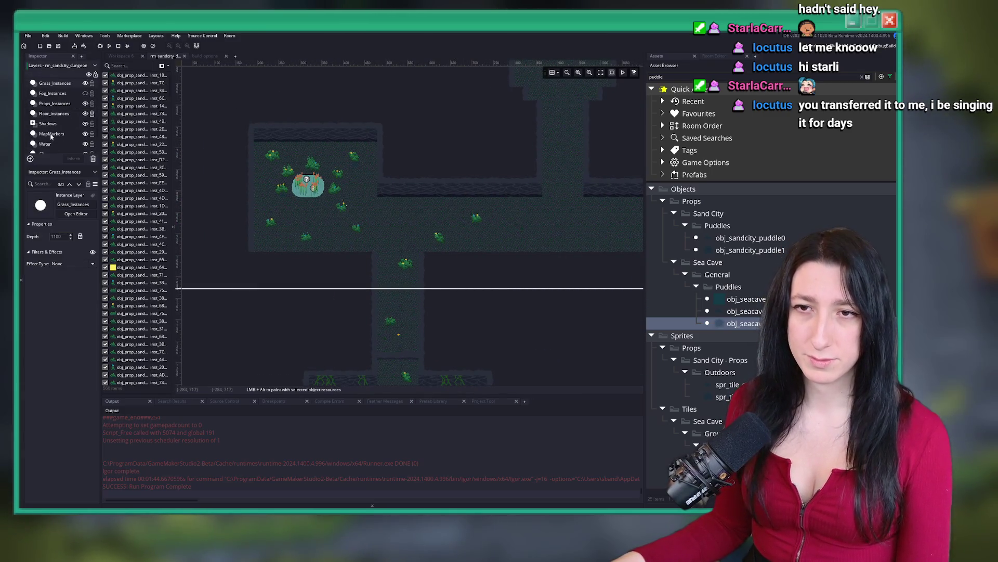
Zoom and pan the room editor to inspect the dungeon's top edge.
scroll(476, 236, up, 1)
scroll(468, 225, right, 2)
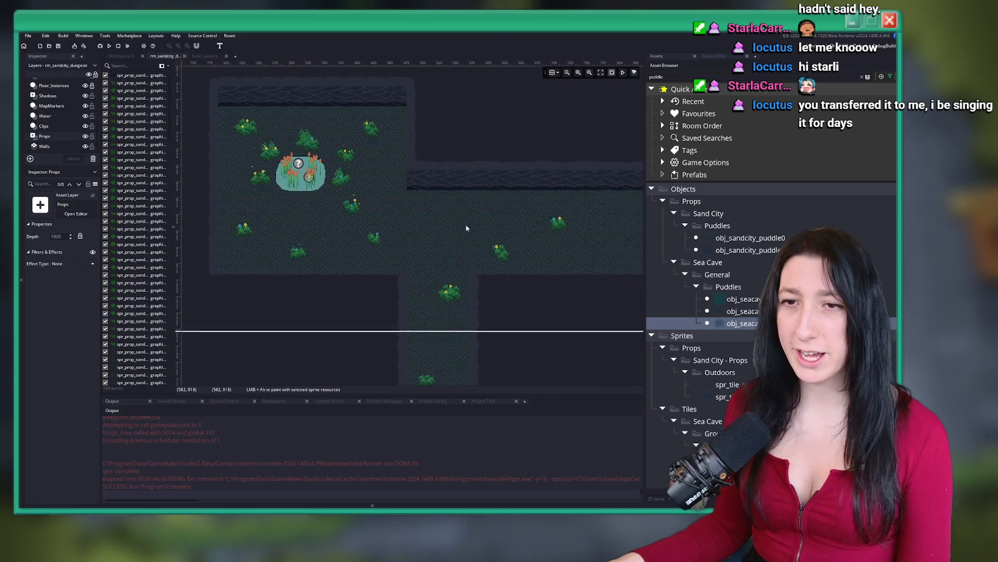
scroll(403, 154, up, 2)
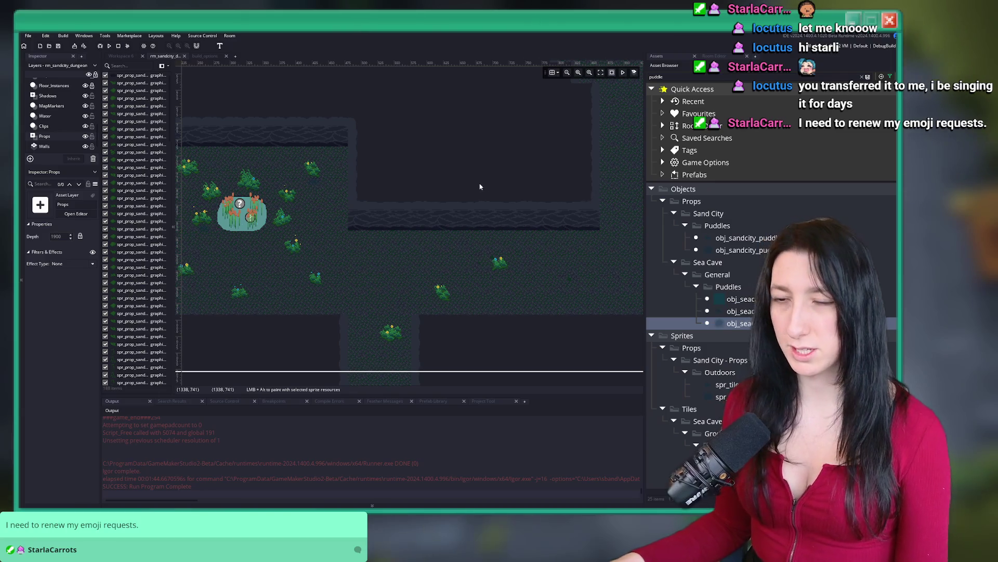
scroll(472, 206, down, 5)
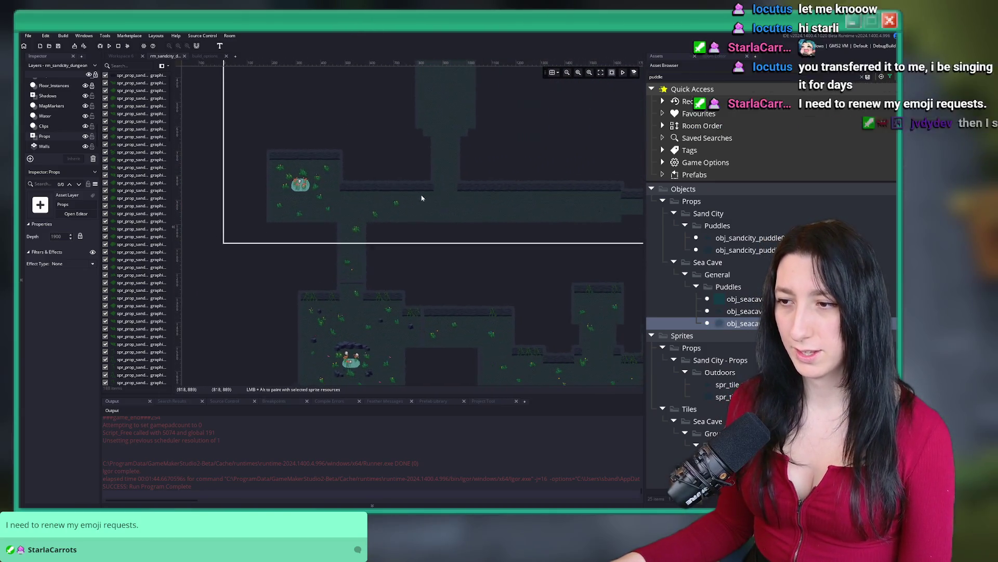
scroll(437, 178, up, 5)
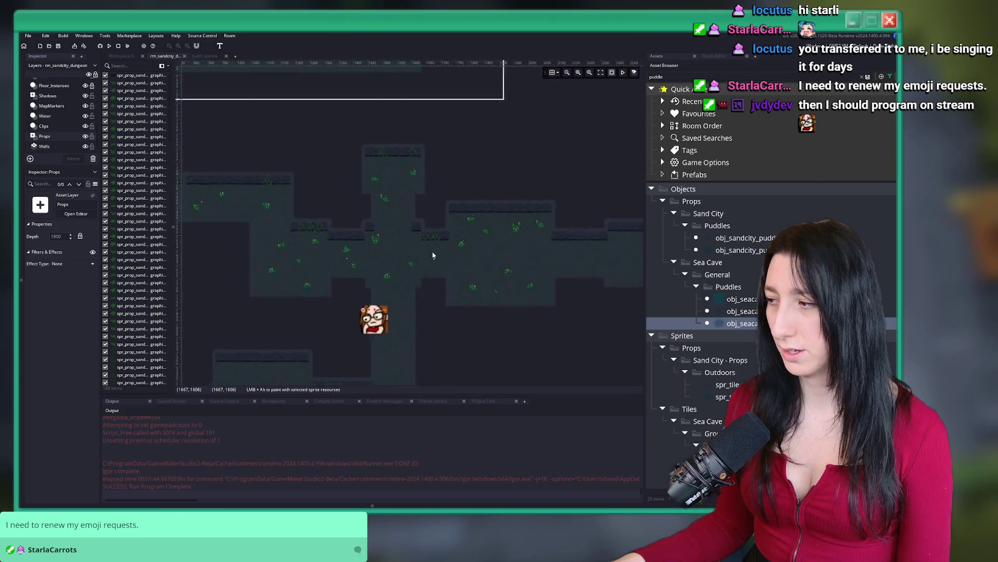
drag(437, 219, 520, 270)
scroll(58, 100, up, 3)
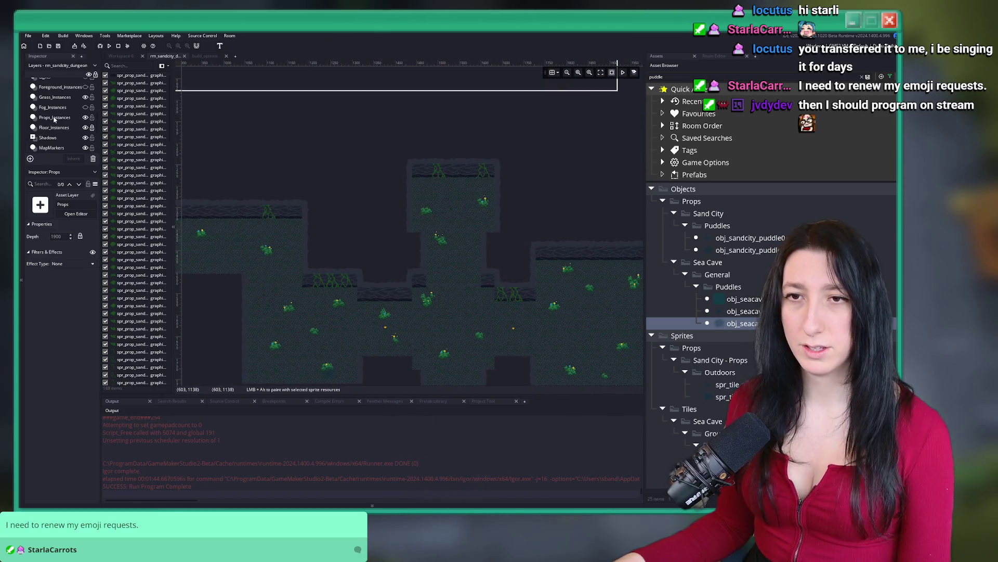
Make the Lights layer visible and move three lower lights up into the top room section.
click(45, 119)
click(85, 119)
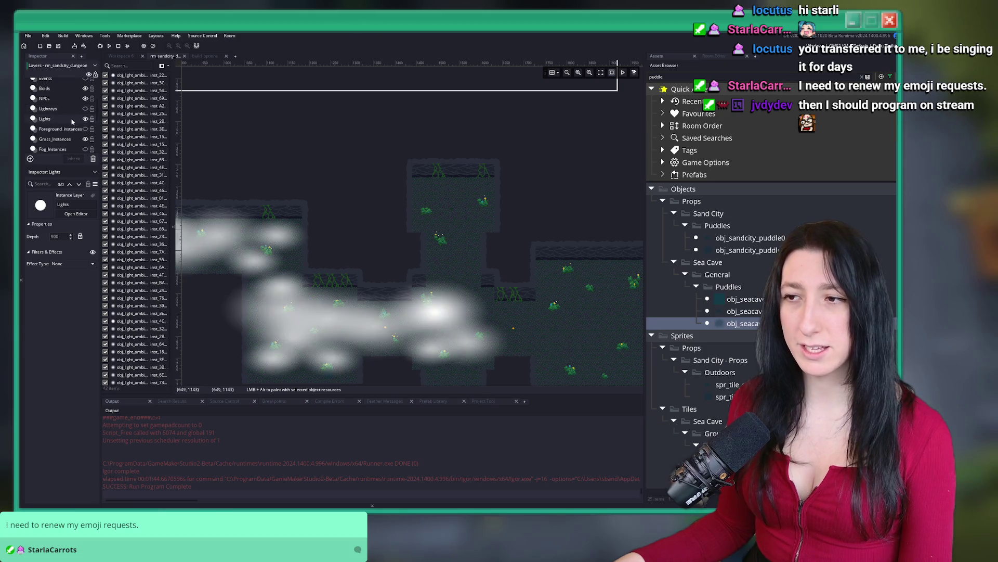
scroll(397, 316, up, 2)
click(343, 329)
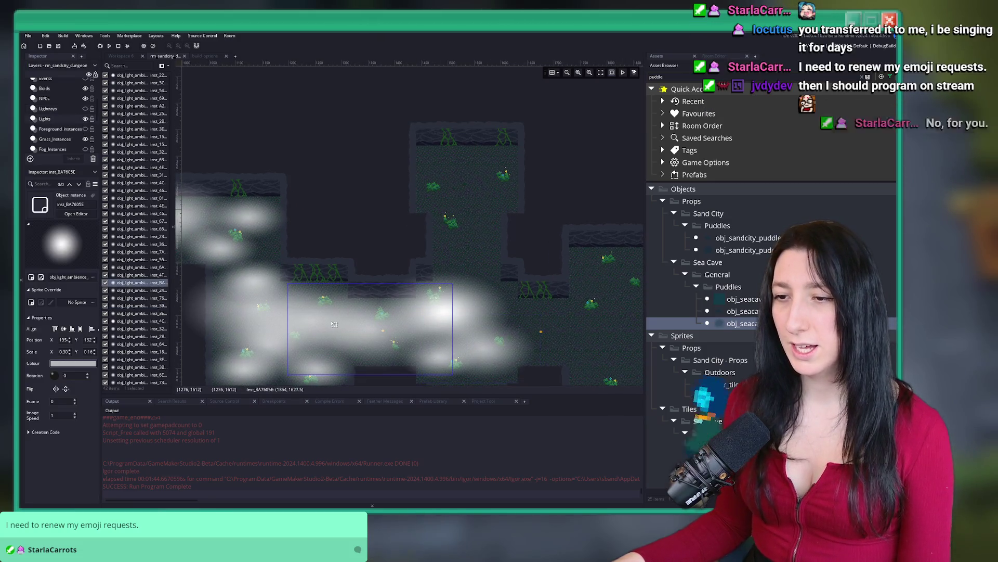
mouse_move(375, 333)
mouse_down()
mouse_move(411, 218)
mouse_move(455, 157)
mouse_up()
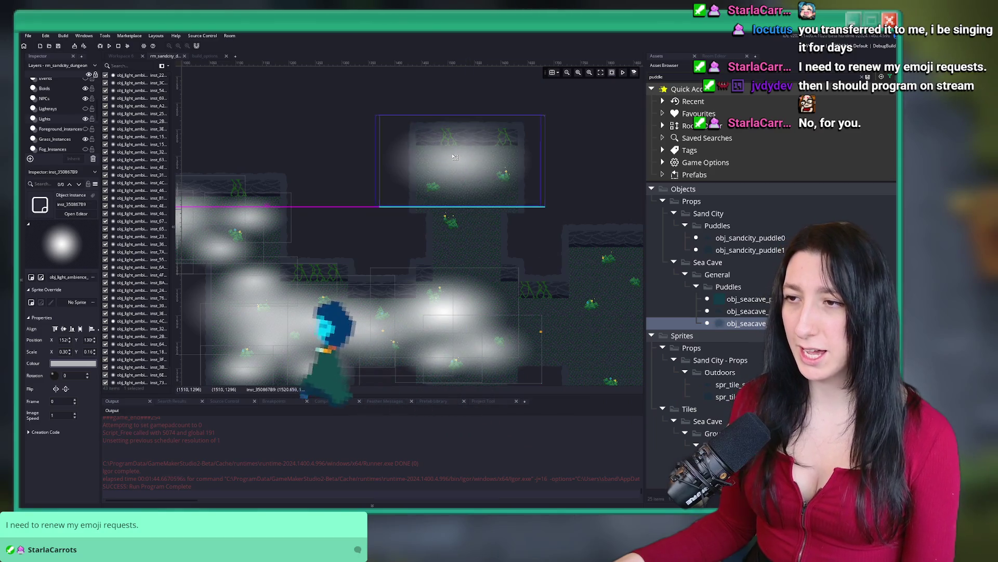
click(506, 351)
drag(506, 351, 504, 149)
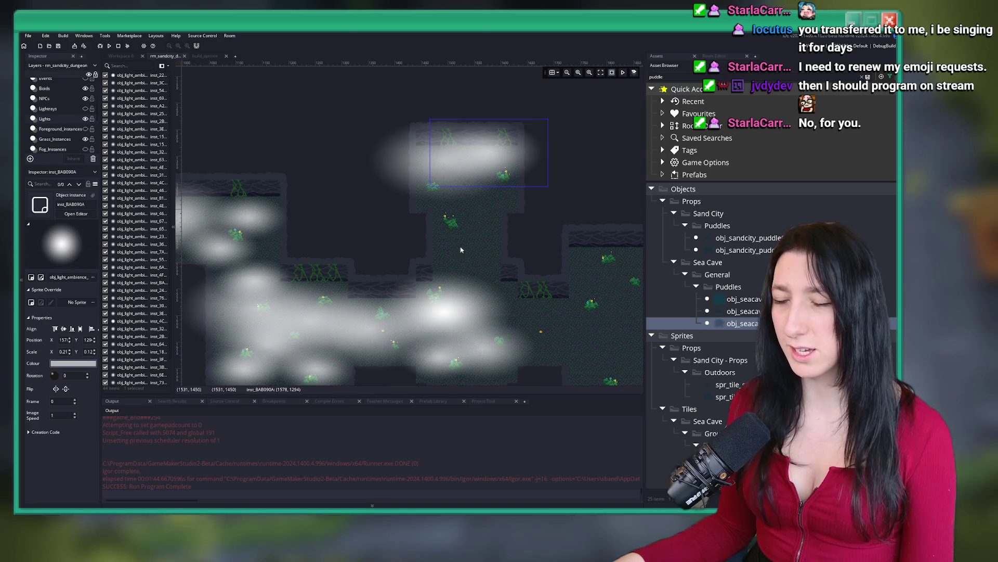
drag(342, 343, 456, 205)
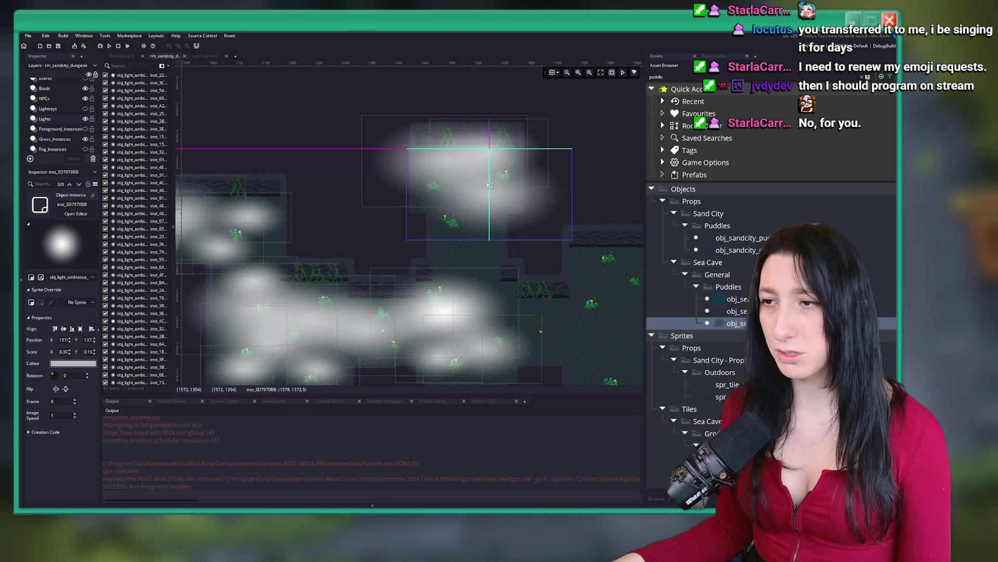
Move another light to the top area, then copy it and place two pasted copies in the upper middle.
scroll(263, 250, down, 5)
scroll(263, 250, up, 2)
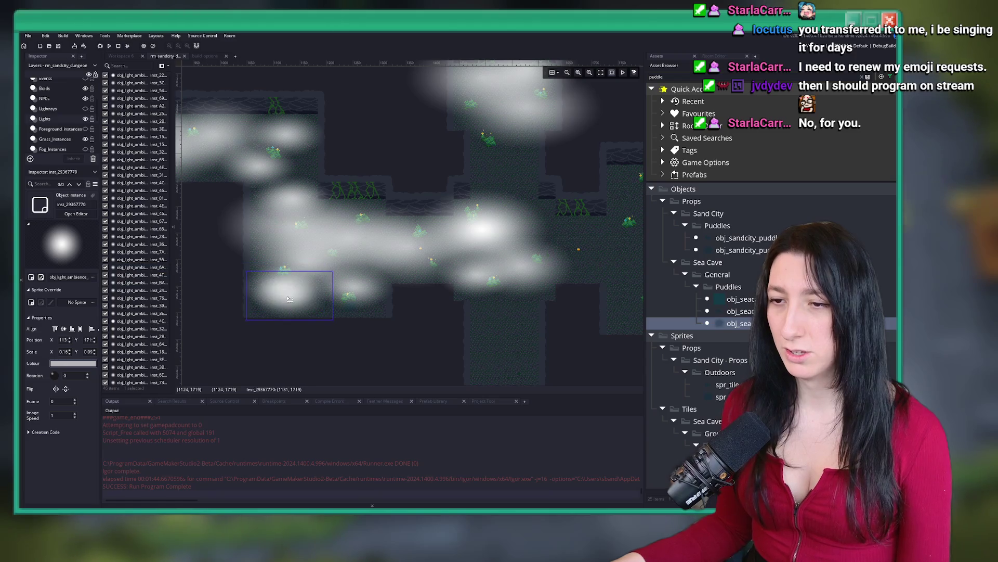
mouse_move(291, 289)
mouse_down()
mouse_move(395, 219)
mouse_move(482, 113)
mouse_up()
key(ctrl+c)
scroll(482, 112, up, 1)
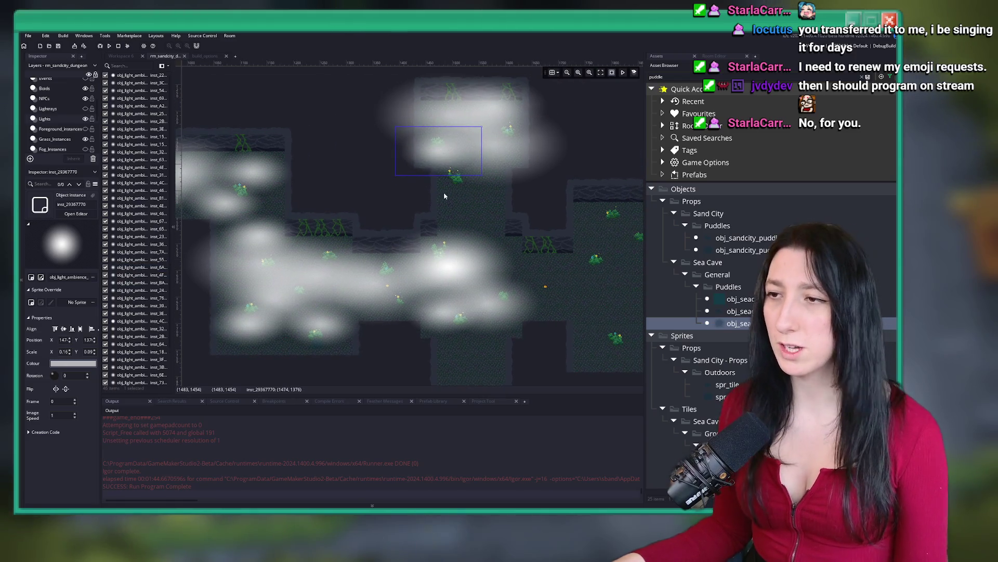
key(ctrl+v)
drag(291, 333, 513, 170)
key(ctrl+v)
mouse_move(357, 297)
mouse_down()
mouse_move(463, 213)
mouse_move(464, 194)
mouse_move(486, 220)
mouse_move(451, 196)
mouse_up()
Paste two more light copies near the top and turn on the Lightrays layer's visibility.
key(ctrl+v)
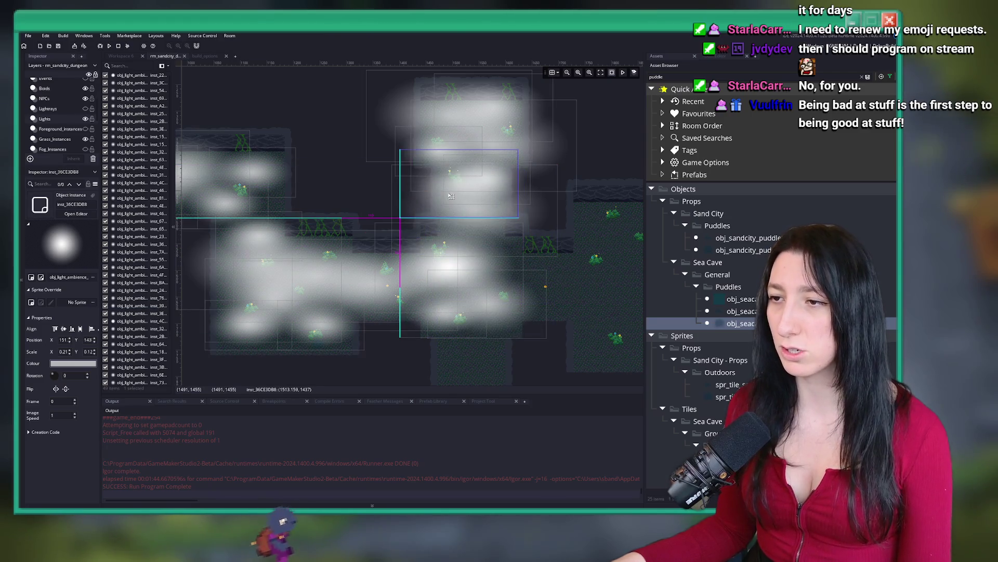
scroll(489, 213, down, 3)
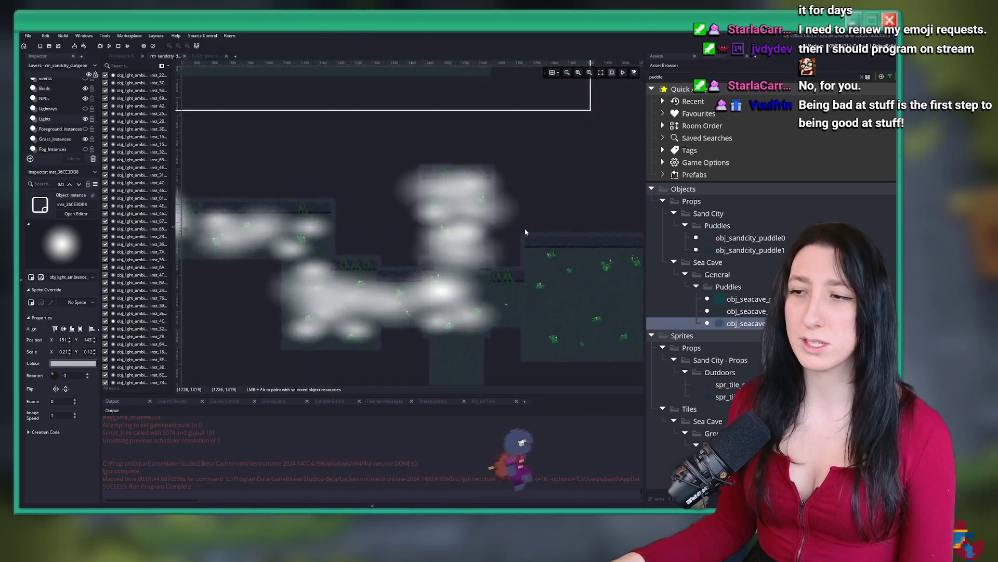
scroll(525, 232, up, 3)
key(ctrl+v)
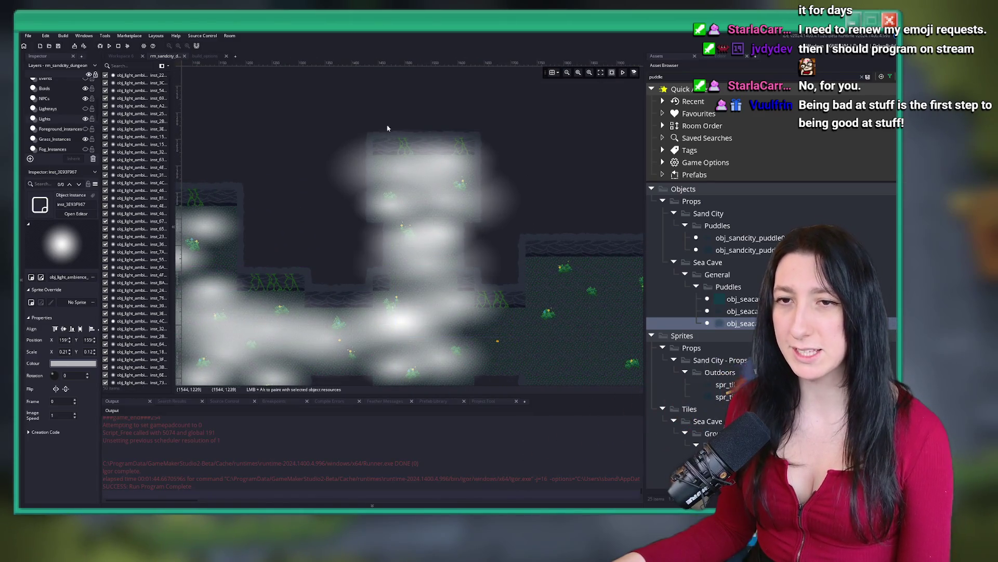
click(85, 108)
Duplicate a light ray up-right and place another pasted copy up-left at the top.
scroll(447, 195, down, 2)
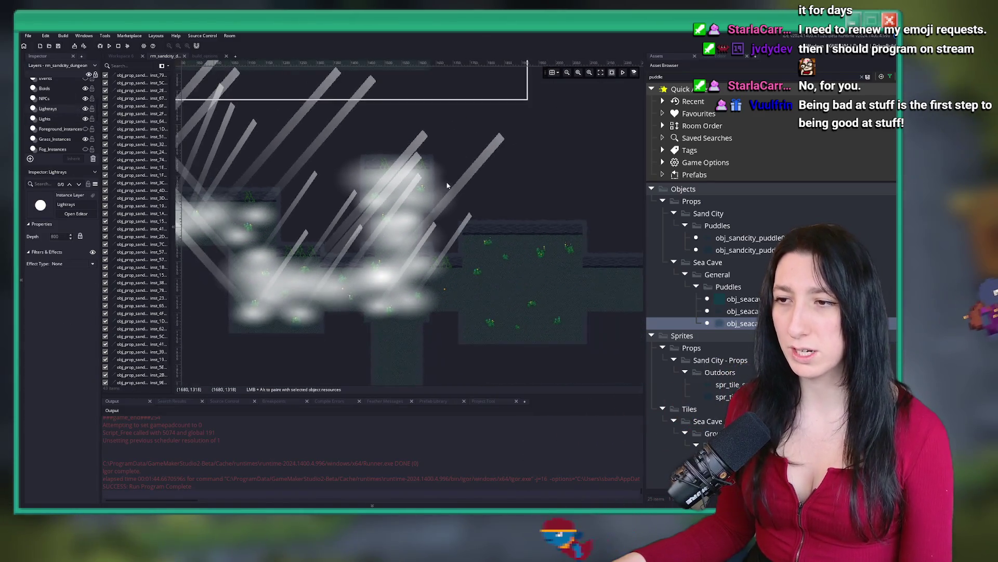
click(455, 202)
drag(456, 203, 485, 107)
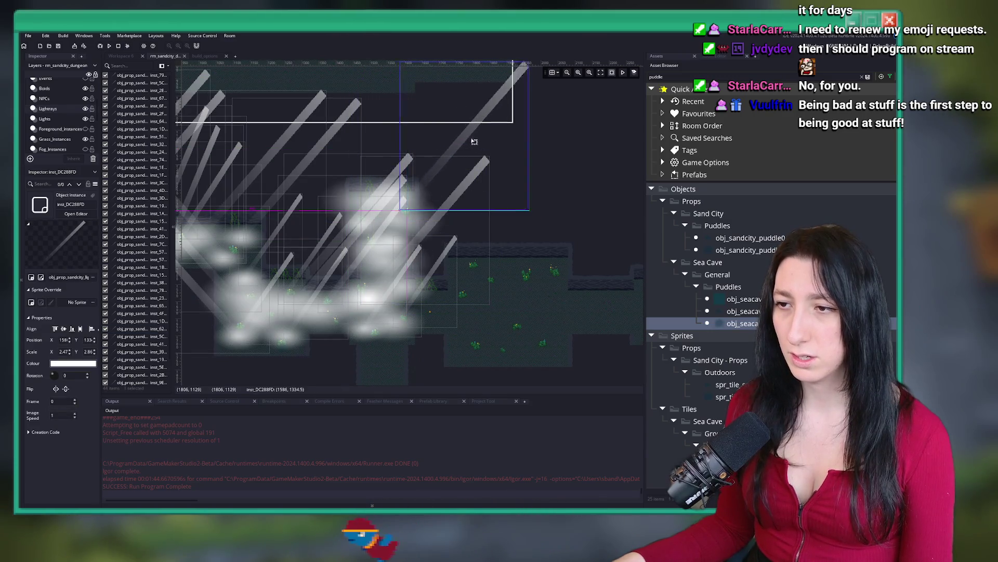
key(ctrl+v)
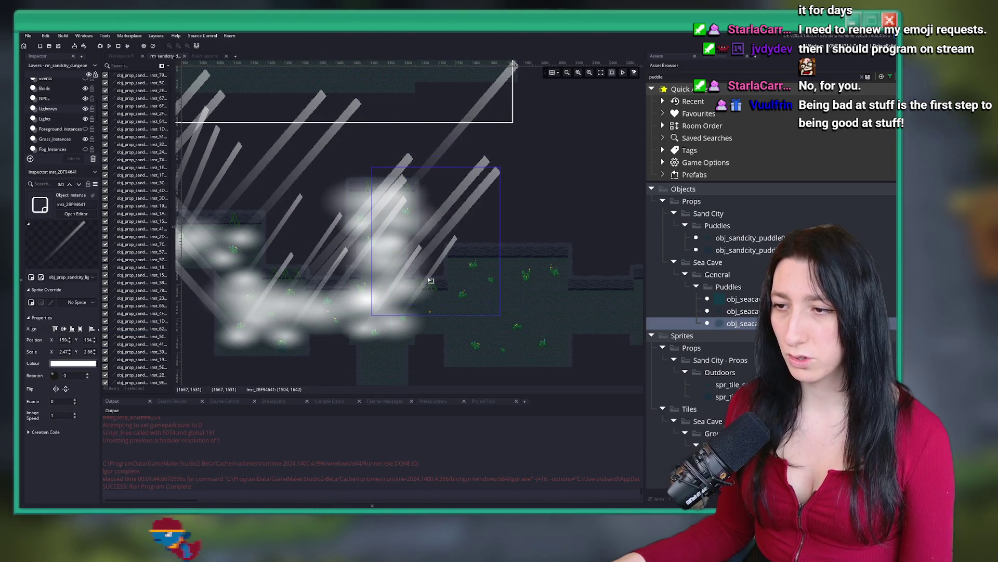
drag(442, 230, 419, 125)
Paste several more light-ray copies from the lower rays and move them upward into the room.
click(310, 318)
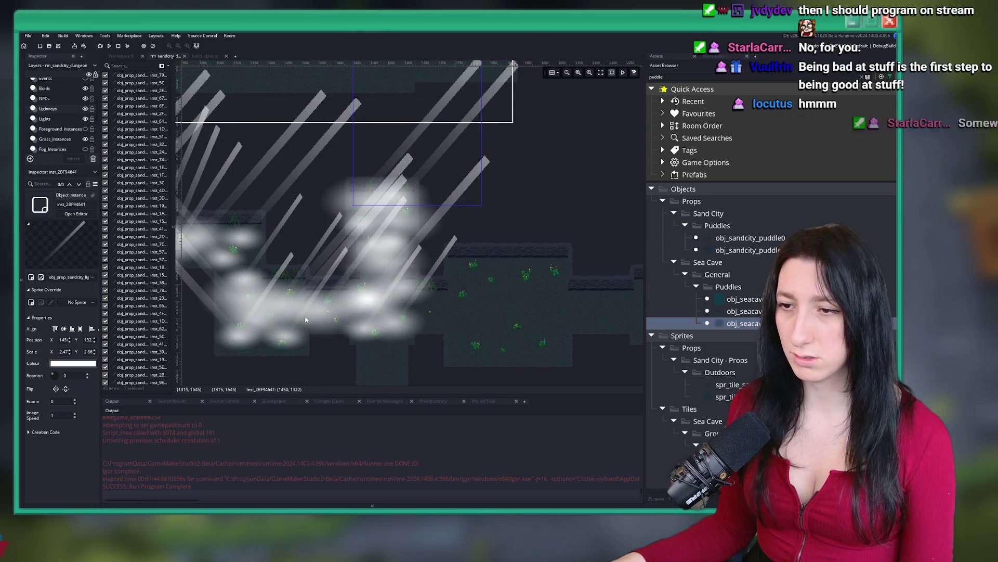
key(ctrl+v)
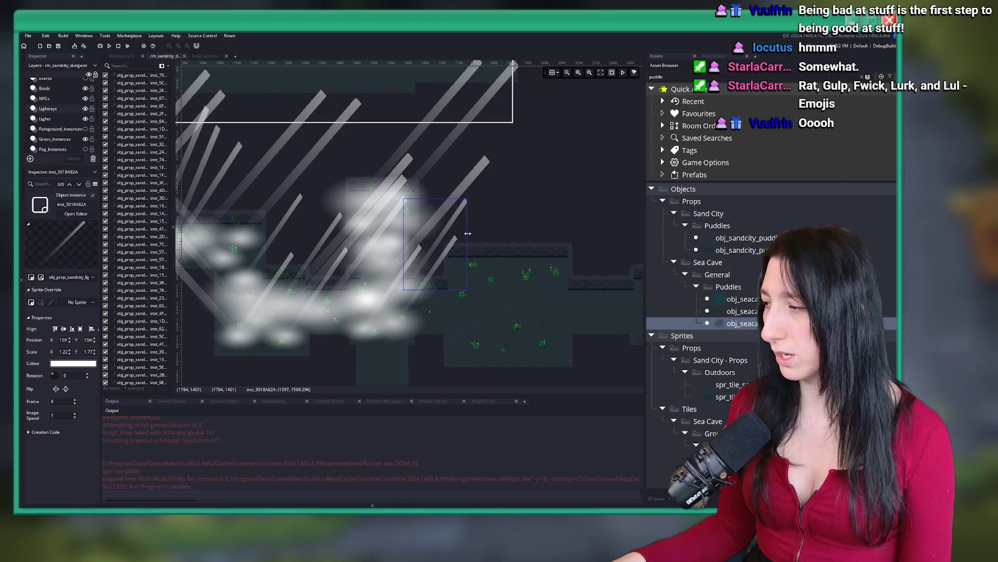
key(ctrl+v)
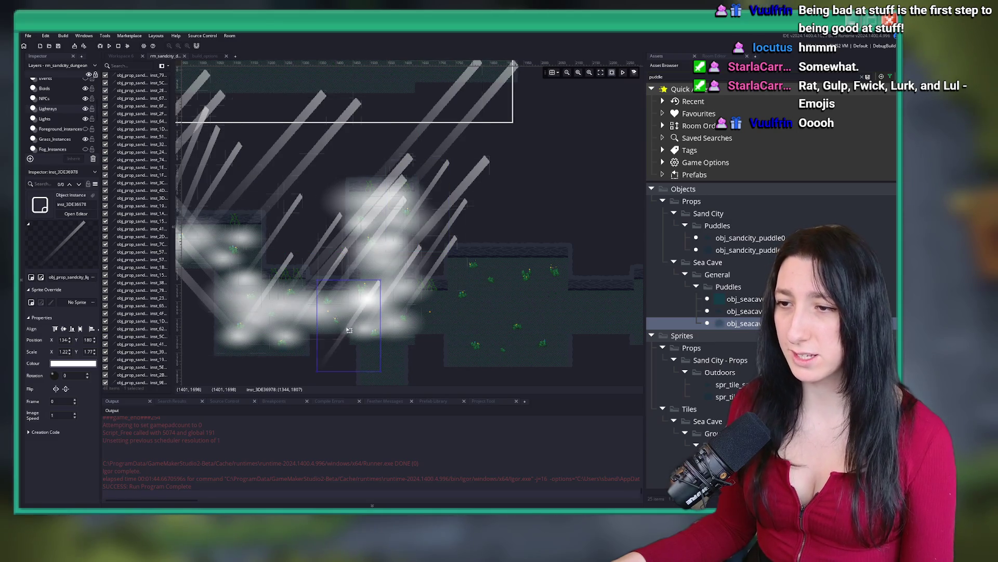
mouse_move(349, 331)
mouse_down()
mouse_move(395, 208)
mouse_move(408, 225)
mouse_up()
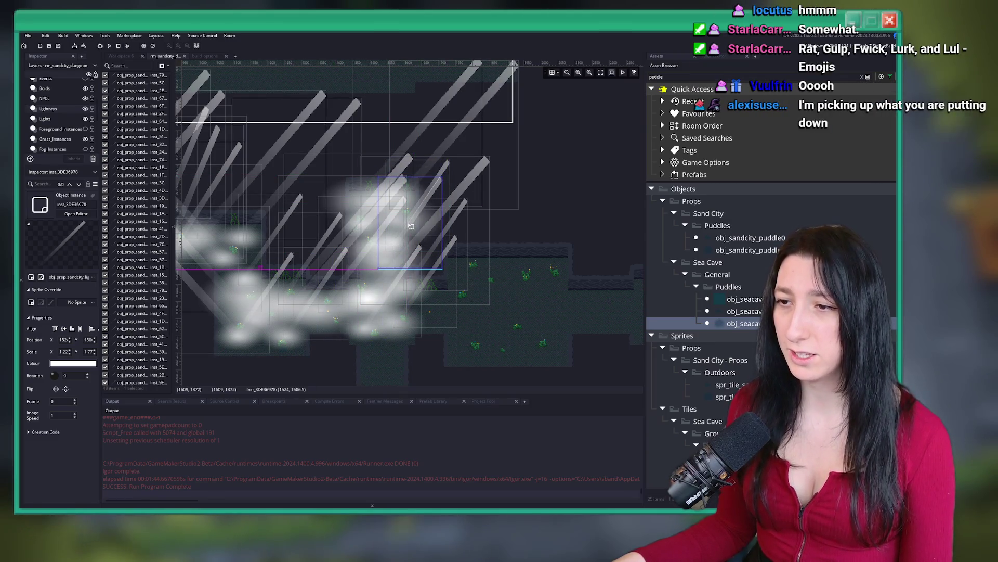
key(ctrl+v)
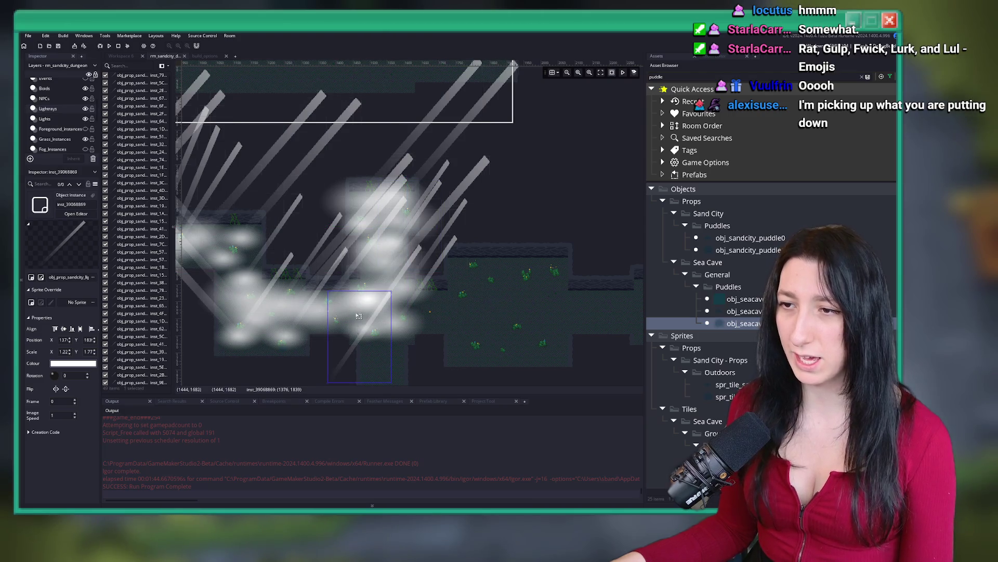
drag(358, 313, 384, 164)
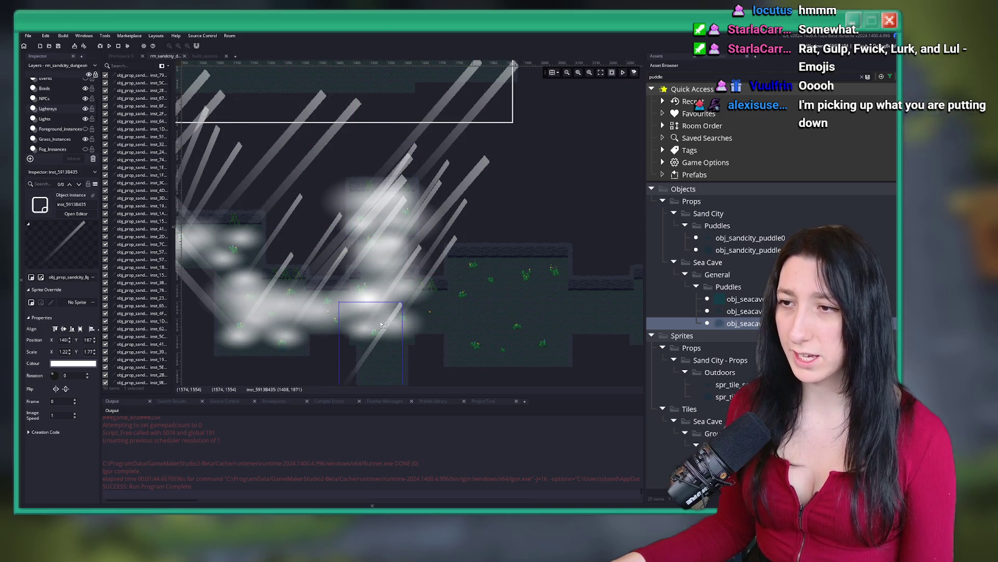
drag(383, 325, 431, 188)
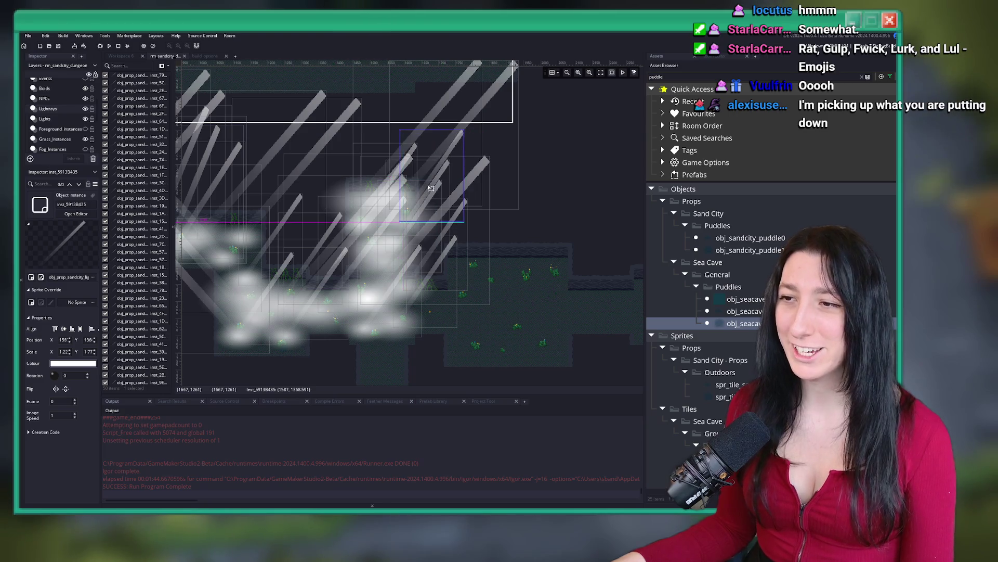
key(ctrl+v)
mouse_move(363, 353)
mouse_down()
mouse_move(400, 198)
mouse_move(450, 228)
mouse_move(397, 221)
mouse_move(382, 187)
mouse_move(387, 211)
mouse_move(545, 235)
mouse_up()
click(471, 252)
drag(375, 188, 398, 131)
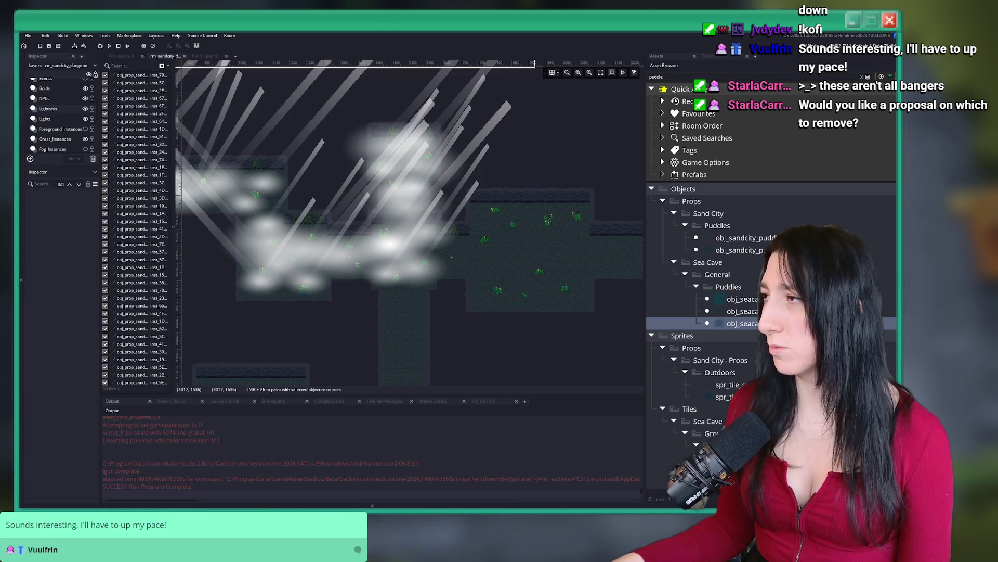
In the Twitch browser window, open the Creator Dashboard and expand Viewer Rewards.
key(alt+Tab)
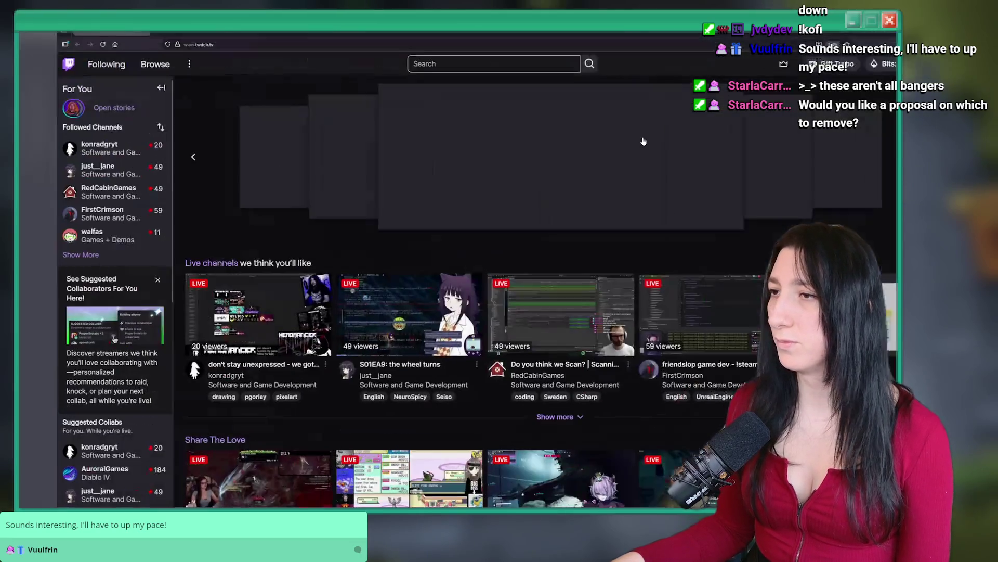
click(887, 64)
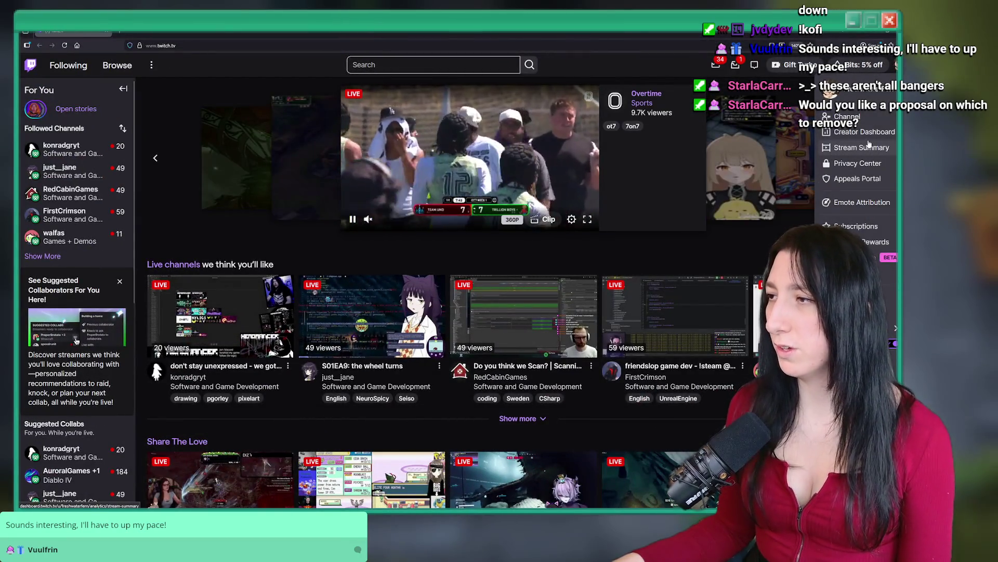
click(865, 131)
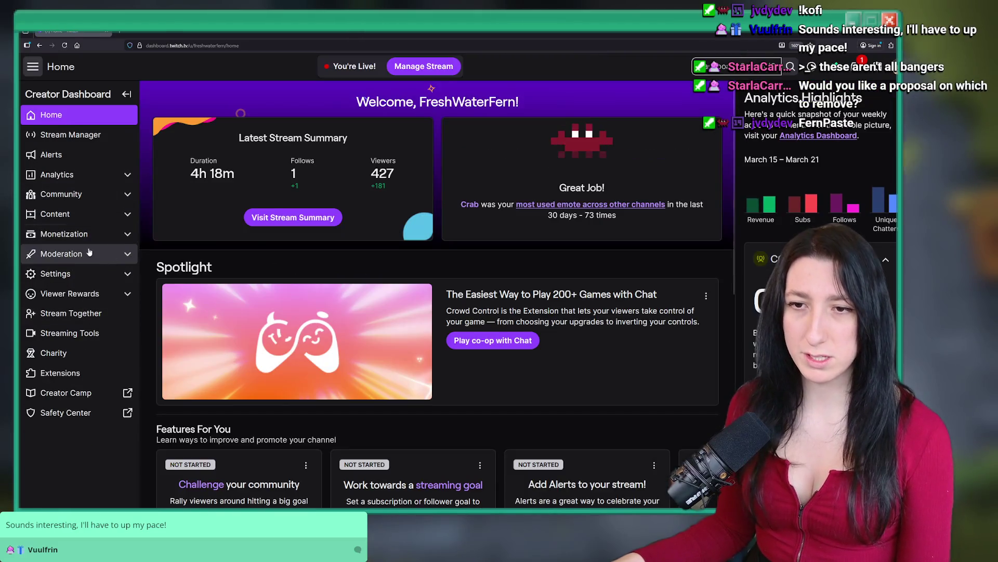
click(65, 294)
Open the Emotes page and scroll through the follower and subscriber emotes.
click(52, 344)
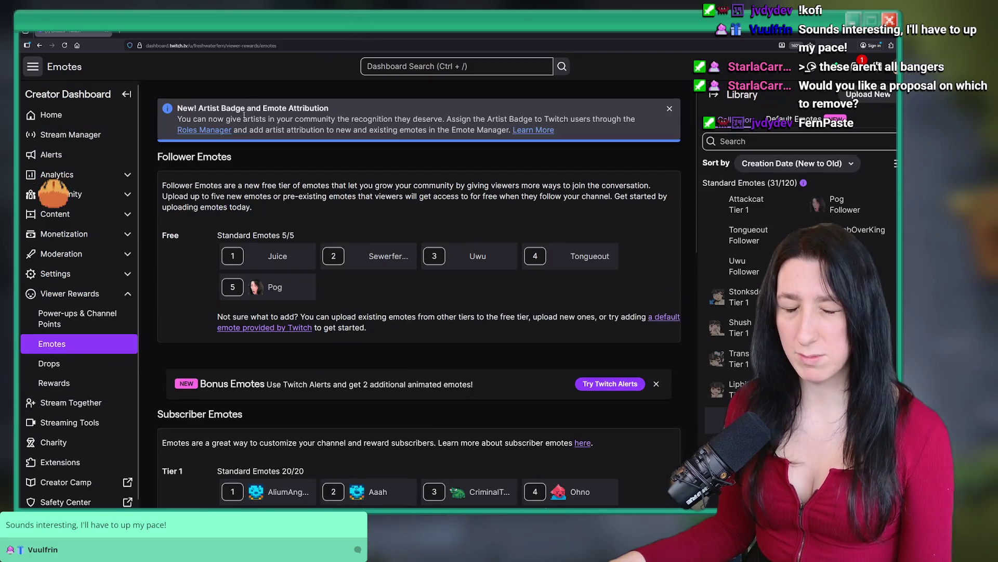
scroll(282, 255, down, 3)
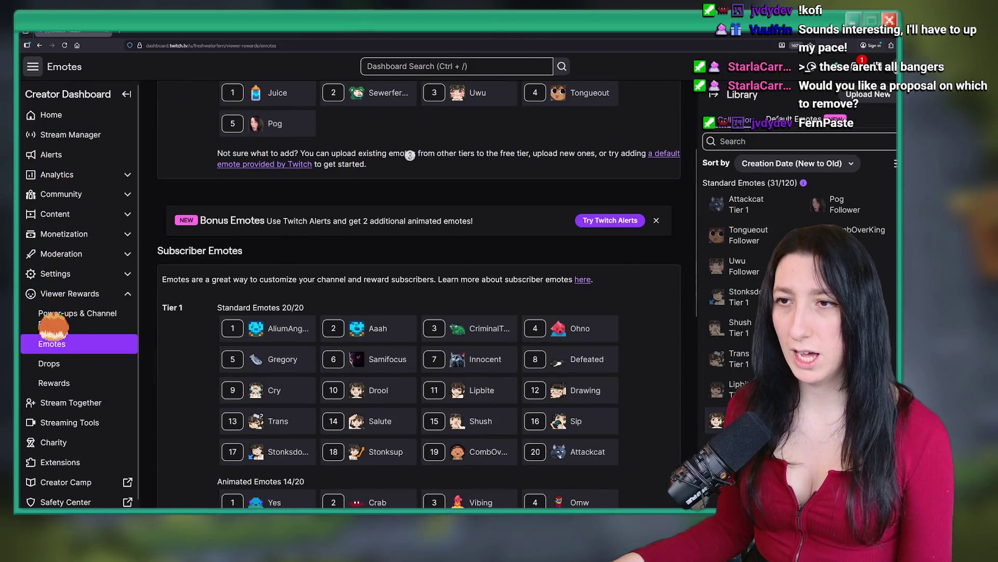
scroll(464, 260, up, 2)
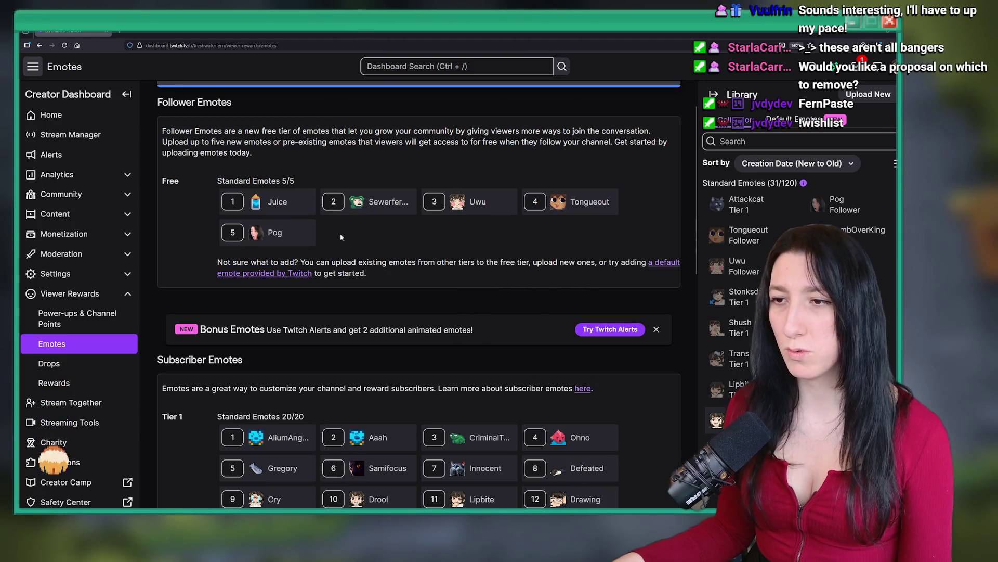
scroll(436, 262, down, 4)
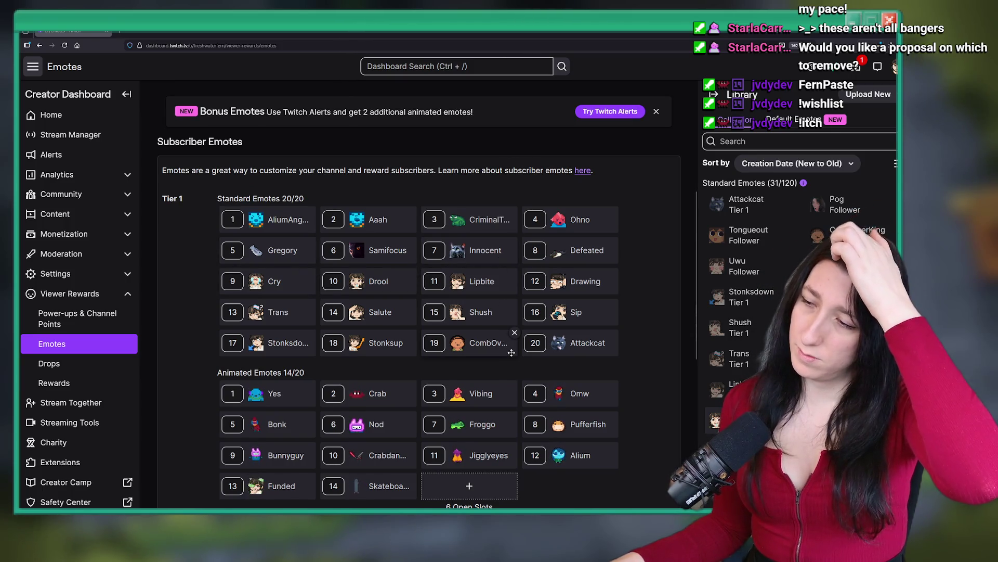
scroll(509, 352, down, 2)
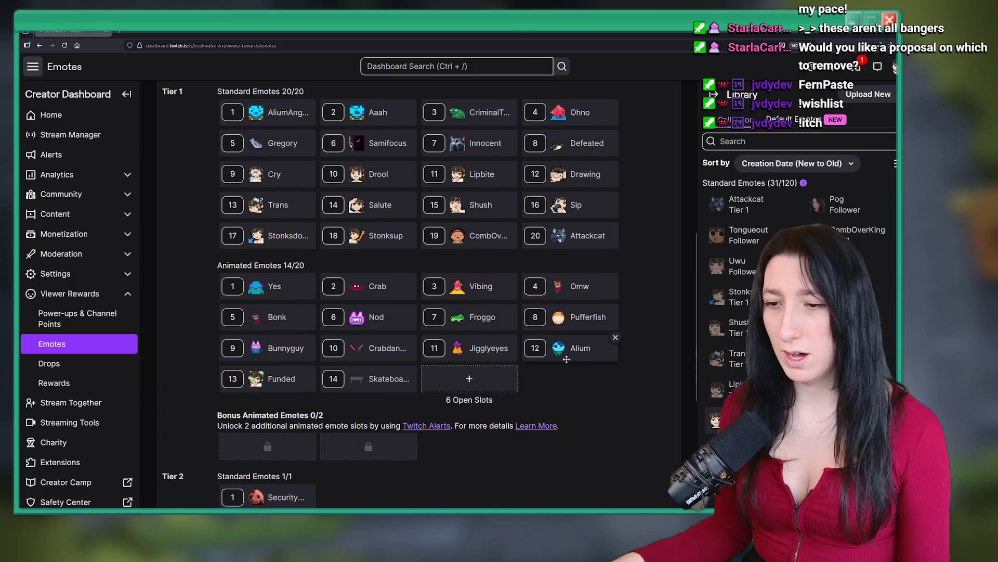
scroll(352, 221, up, 3)
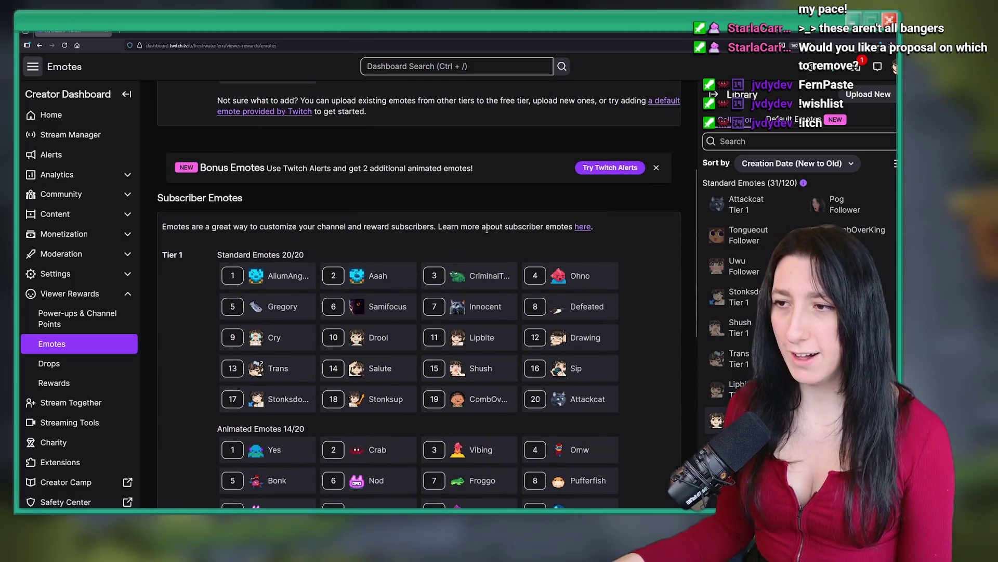
scroll(504, 253, down, 2)
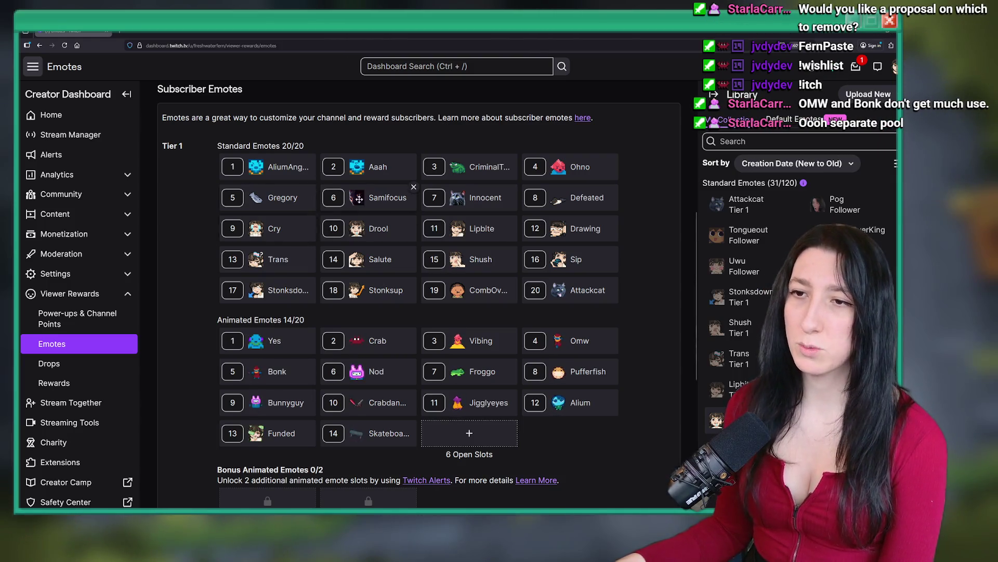
scroll(462, 299, down, 3)
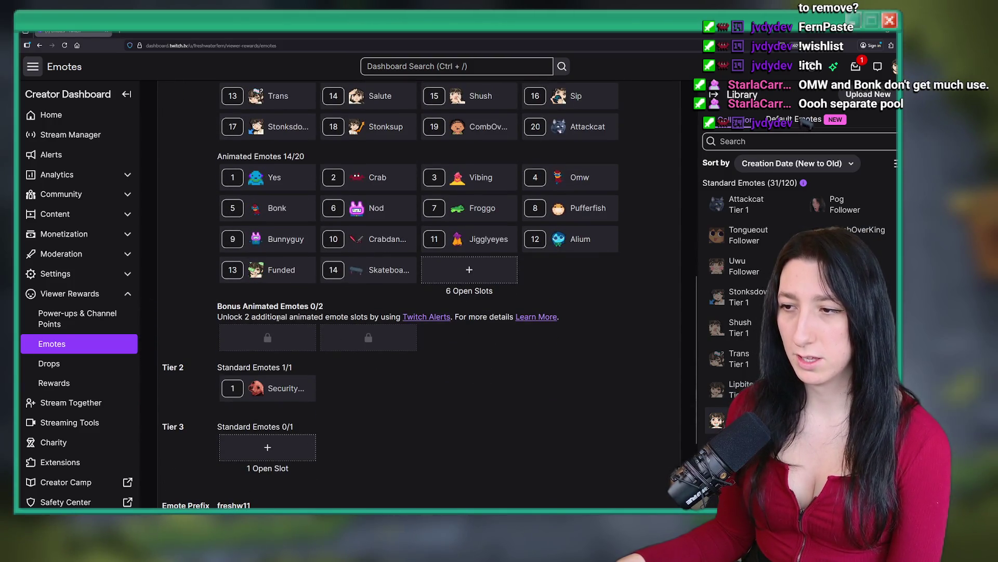
scroll(277, 315, down, 3)
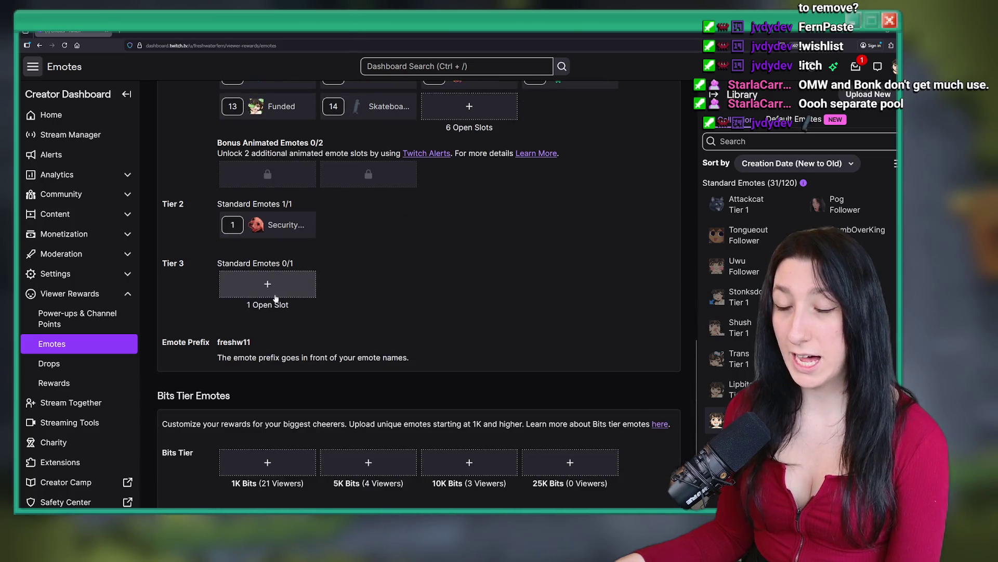
scroll(256, 281, down, 2)
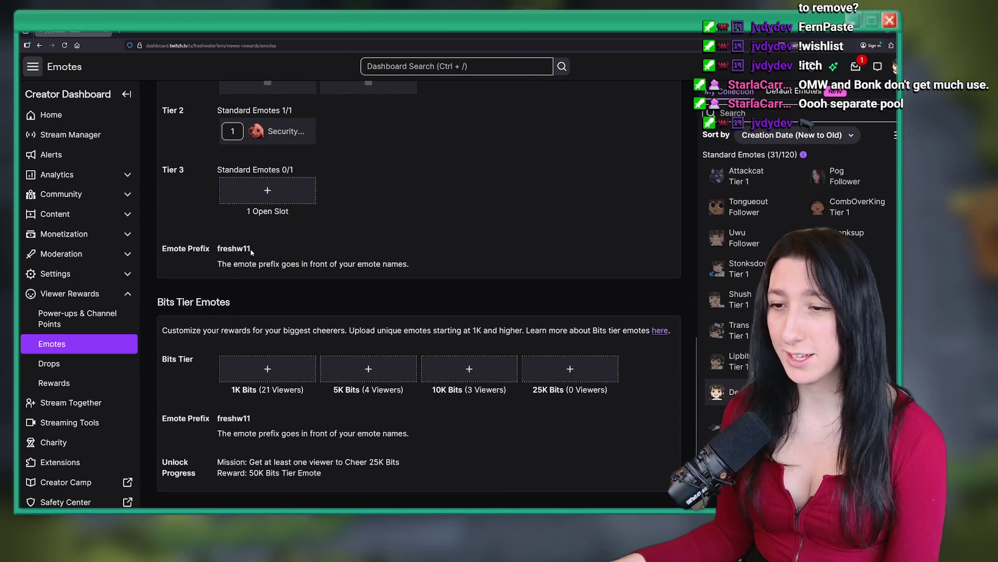
scroll(251, 248, up, 12)
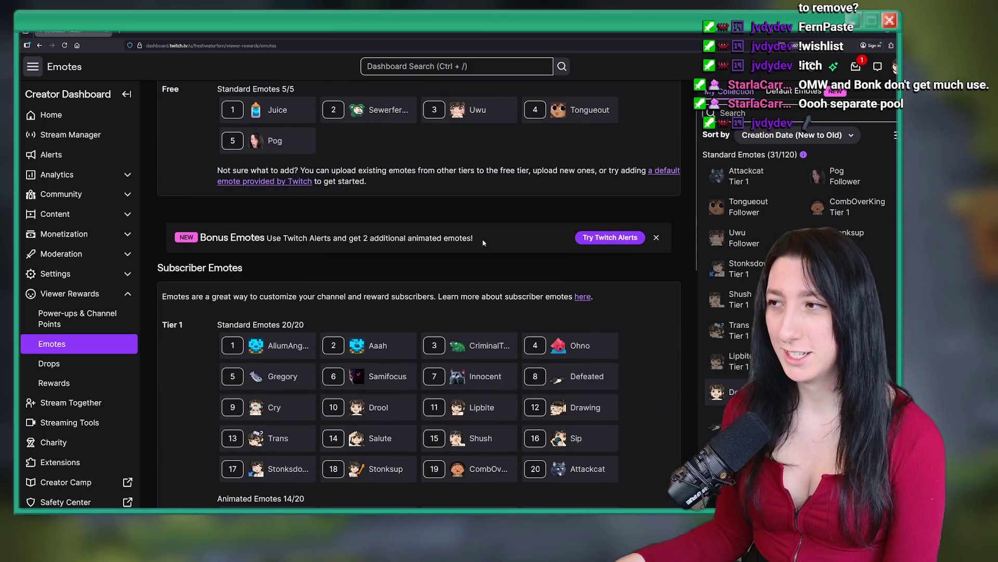
mouse_move(803, 156)
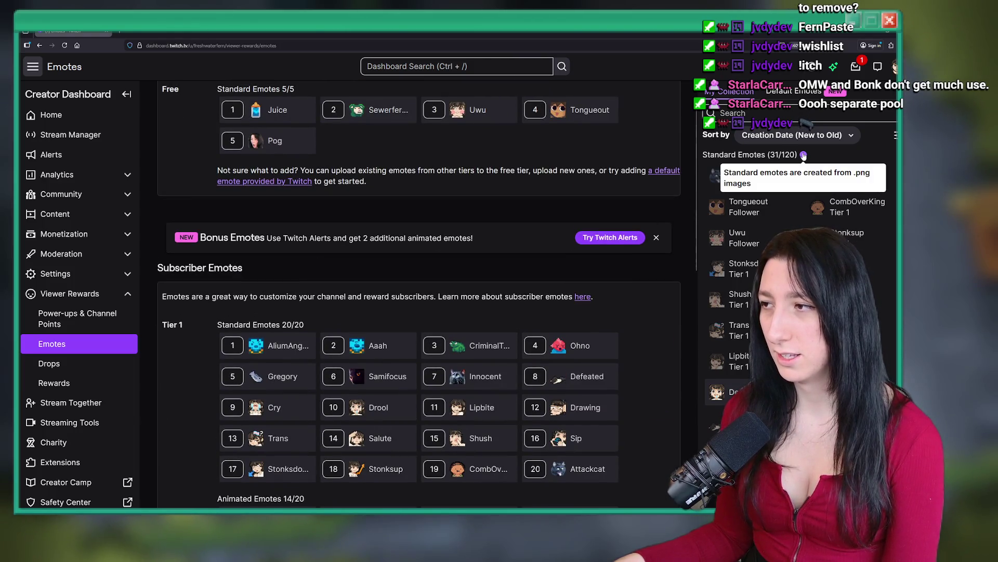
scroll(804, 219, down, 4)
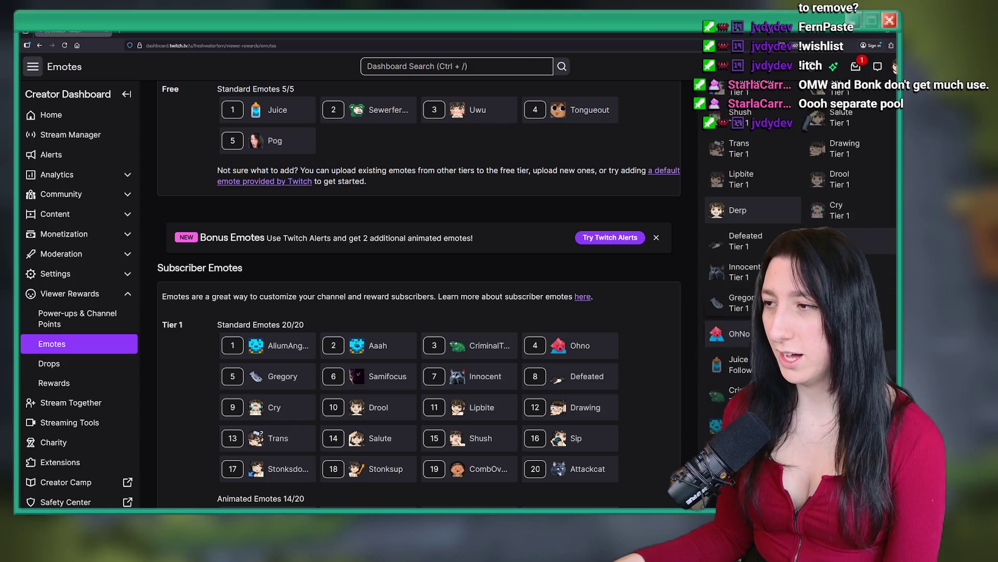
scroll(754, 203, down, 5)
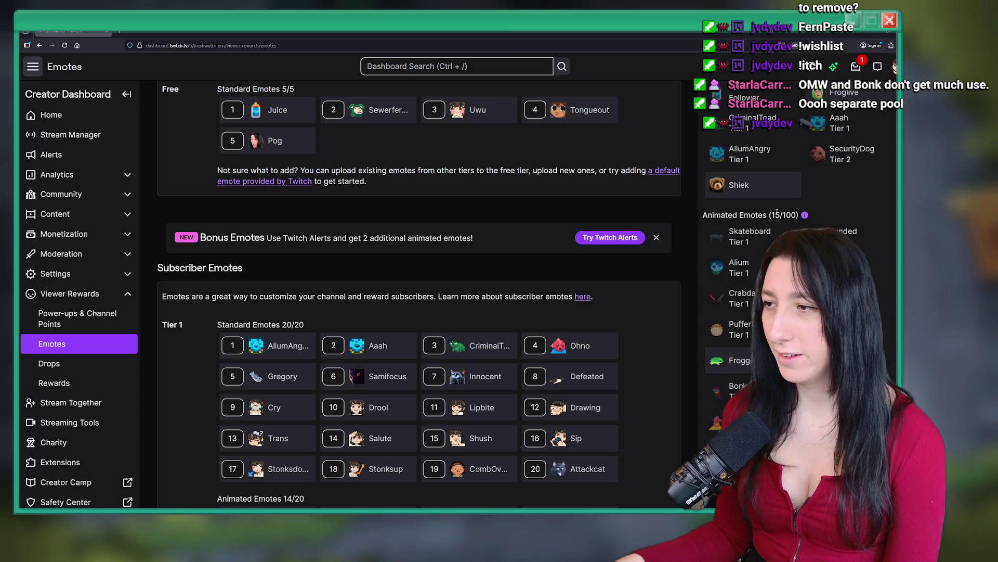
scroll(433, 254, down, 5)
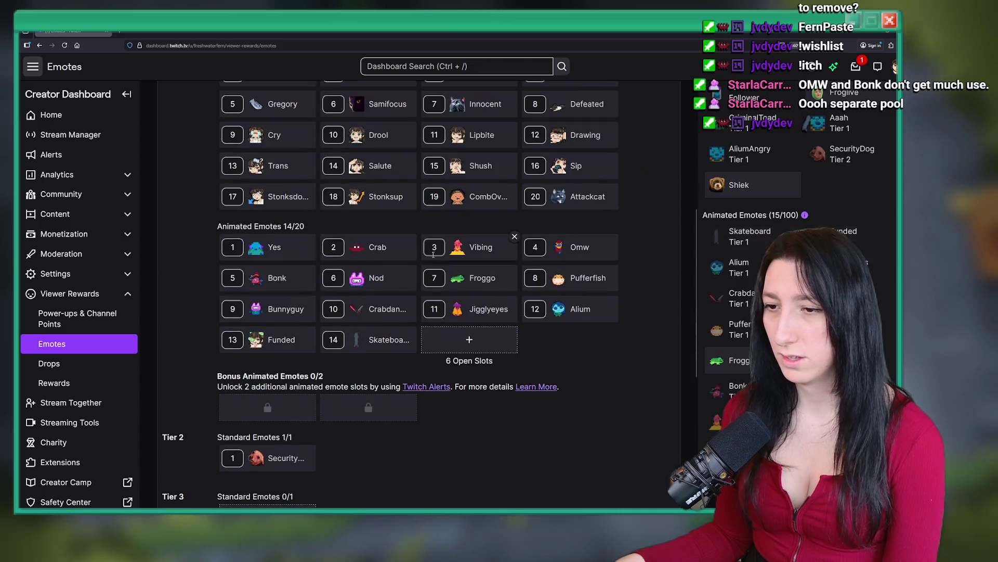
scroll(300, 236, up, 4)
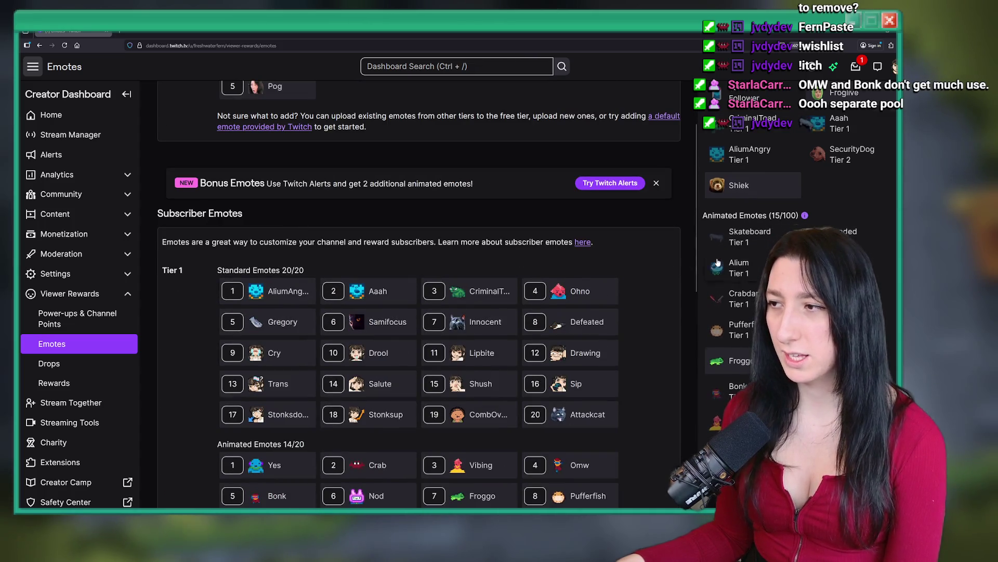
scroll(717, 263, up, 10)
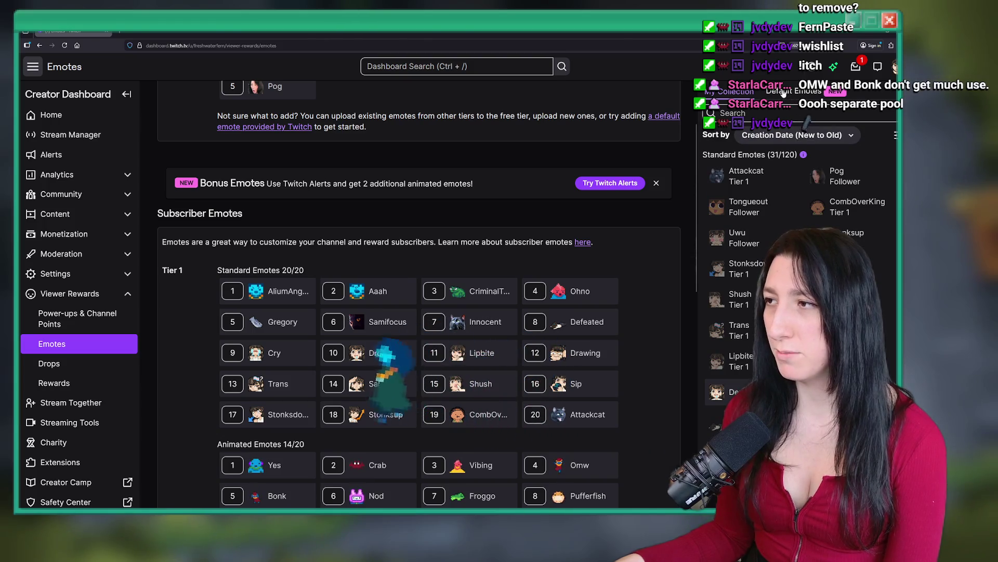
Look at the default emotes list, then return to the channel's own emote collection.
click(784, 93)
click(729, 91)
scroll(282, 324, up, 3)
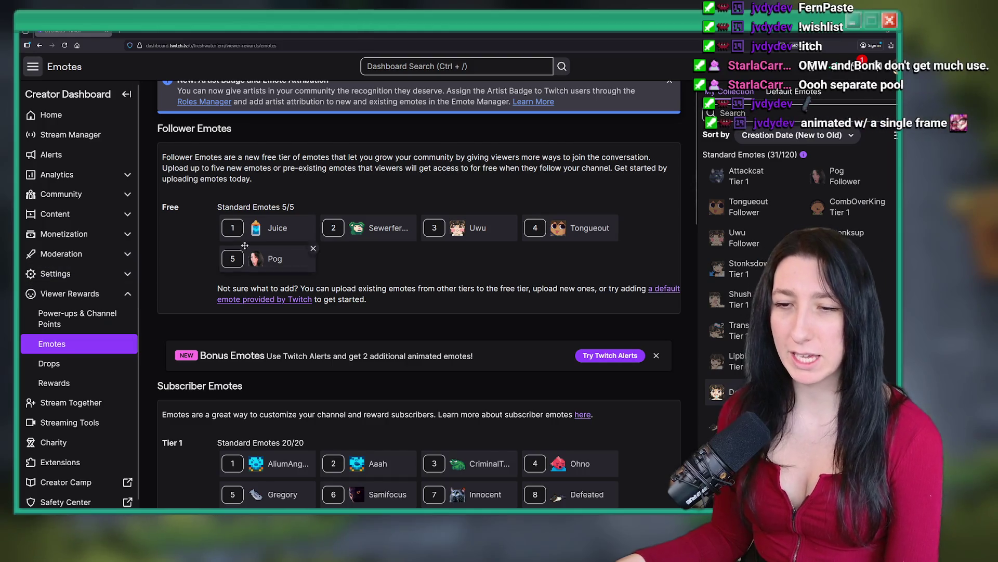
scroll(401, 281, up, 1)
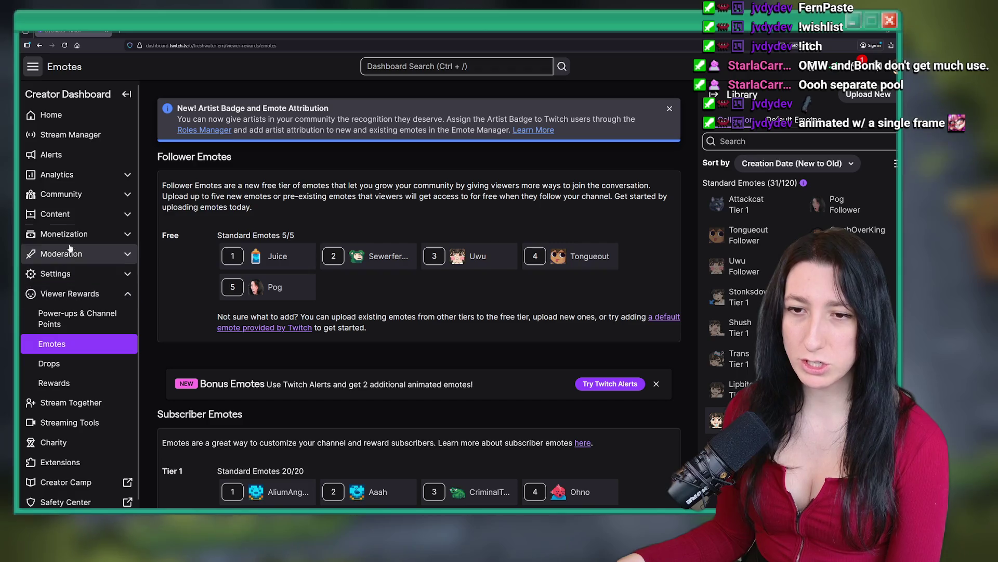
Check the Content and Settings sections and the Rewards campaigns page, then open Analytics > Achievements.
click(67, 215)
click(66, 215)
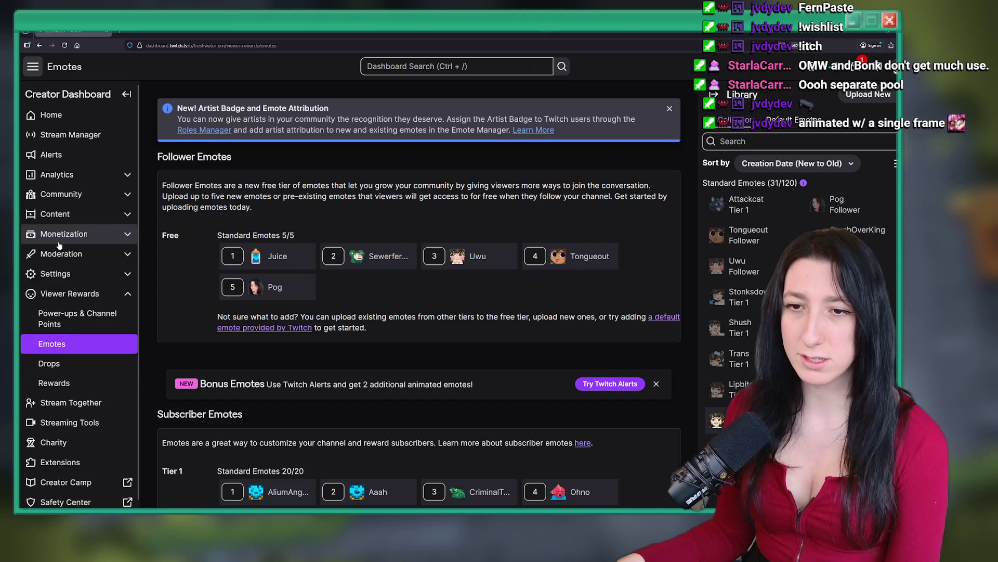
click(65, 273)
click(65, 274)
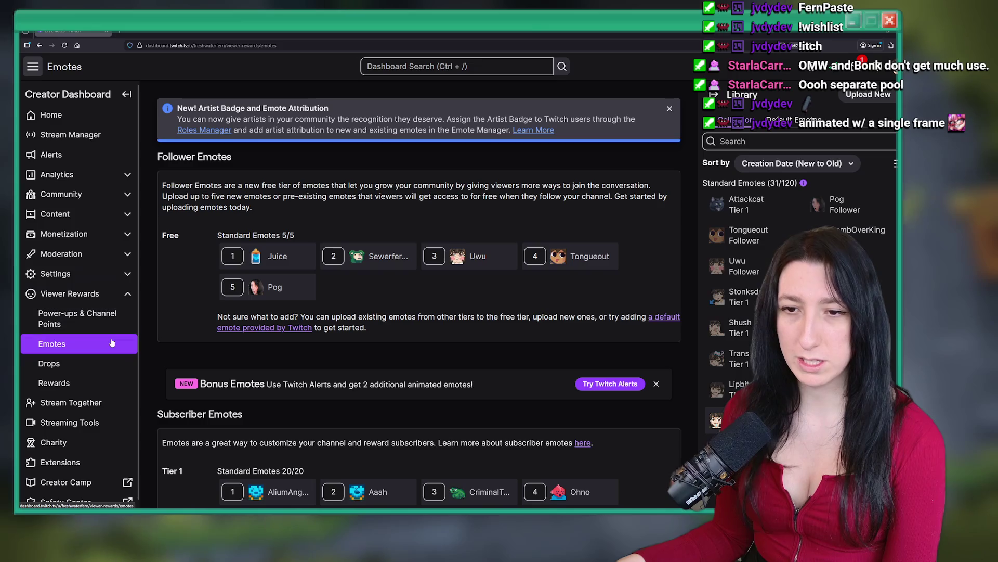
click(53, 383)
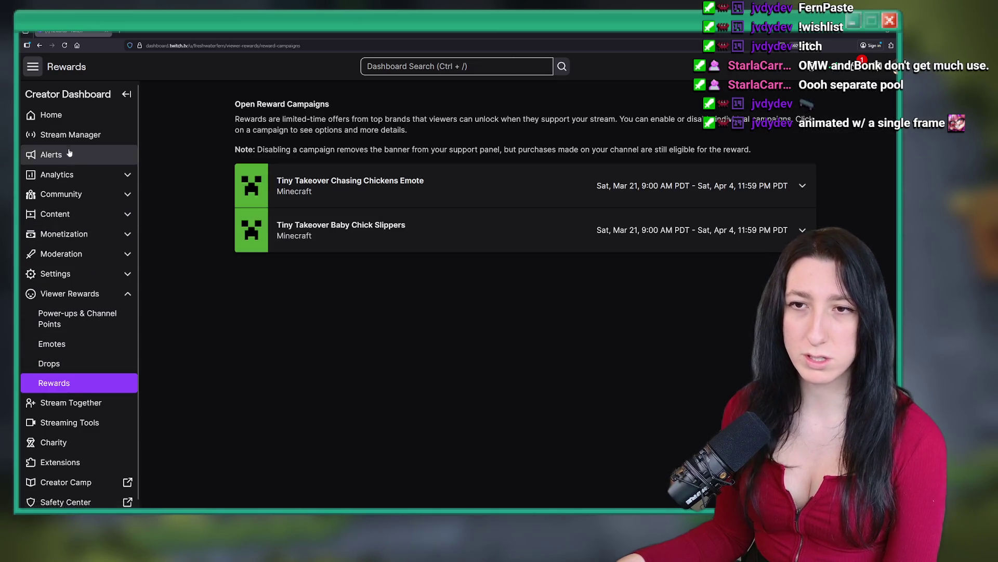
click(59, 175)
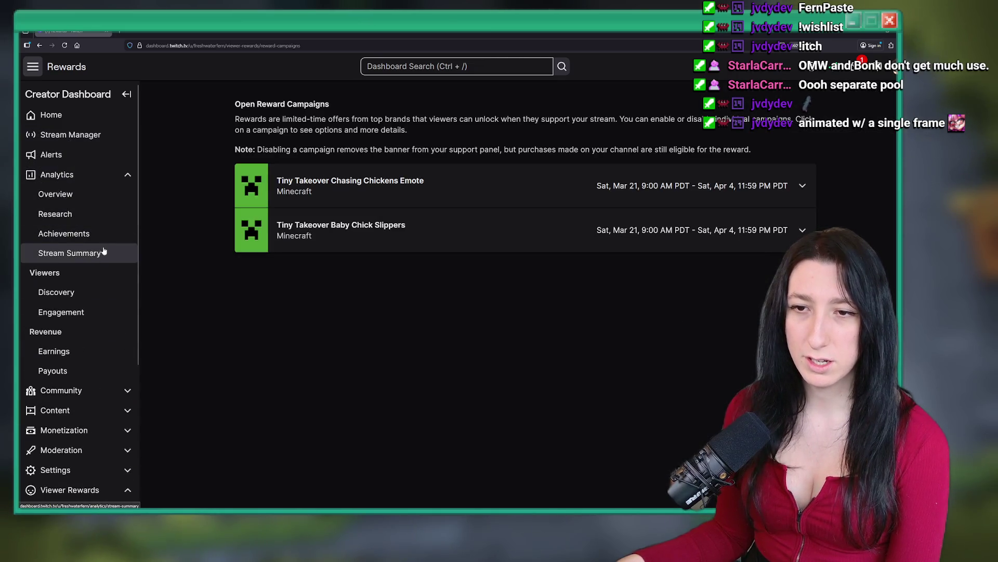
click(107, 234)
Scroll the achievements list and view the 'Who watches the watchers?' details.
scroll(372, 96, down, 7)
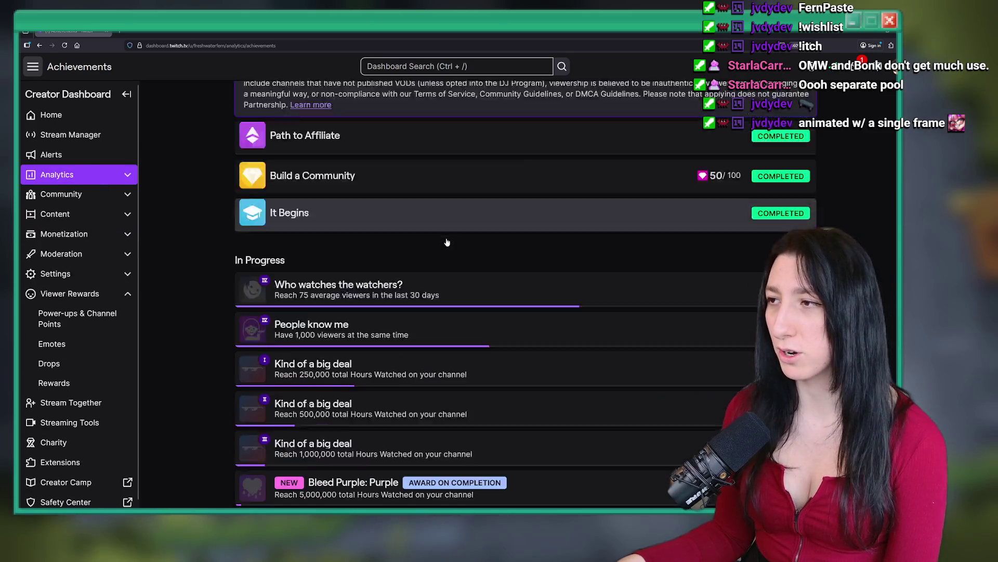
scroll(436, 113, down, 3)
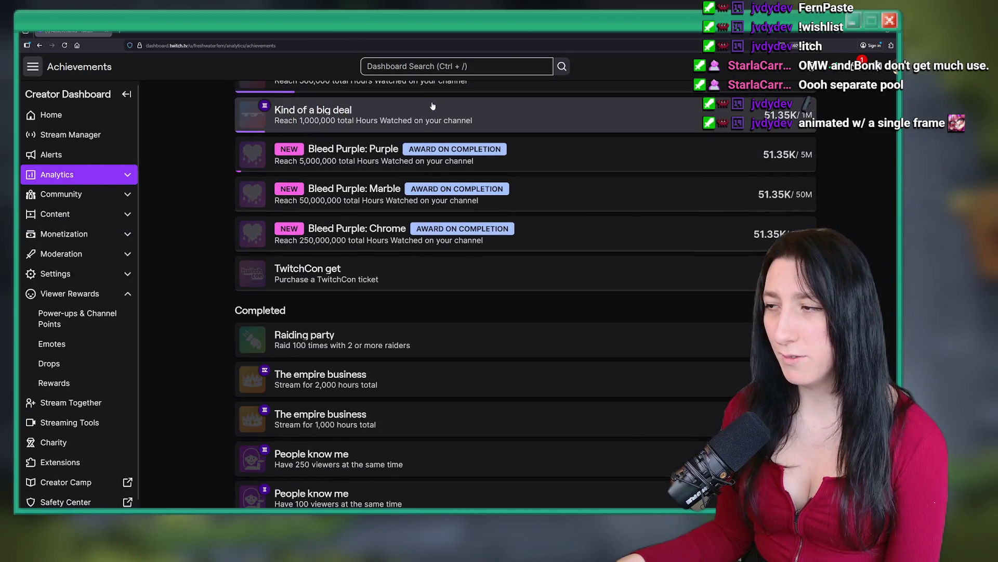
scroll(419, 149, up, 2)
scroll(418, 156, down, 12)
scroll(427, 182, down, 5)
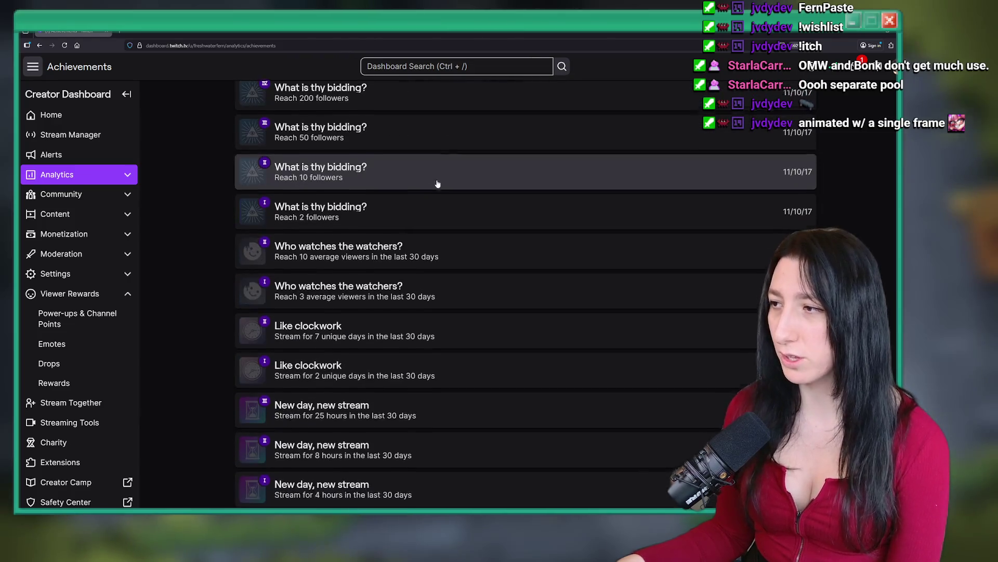
scroll(441, 212, up, 15)
scroll(382, 437, up, 3)
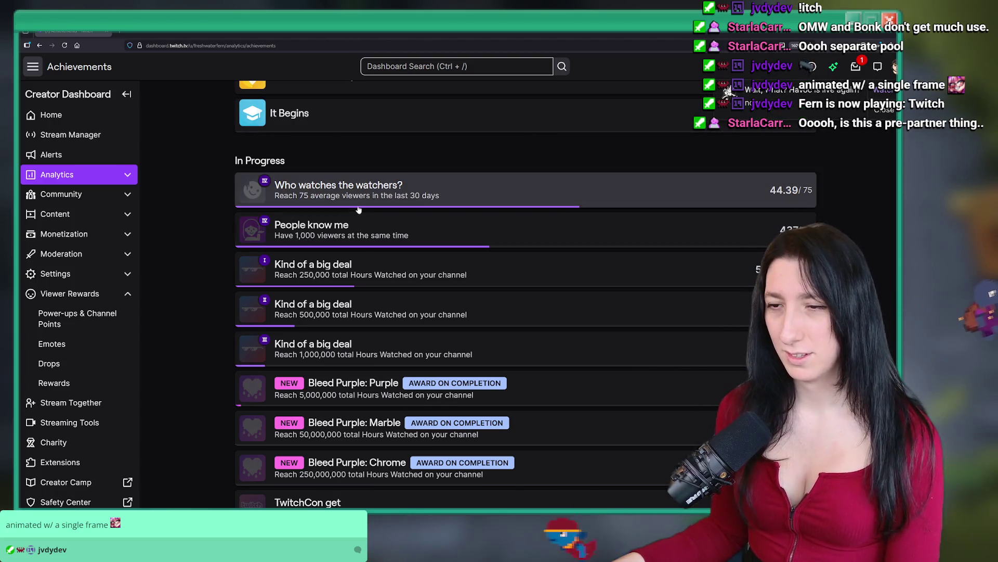
drag(299, 185, 471, 204)
click(470, 204)
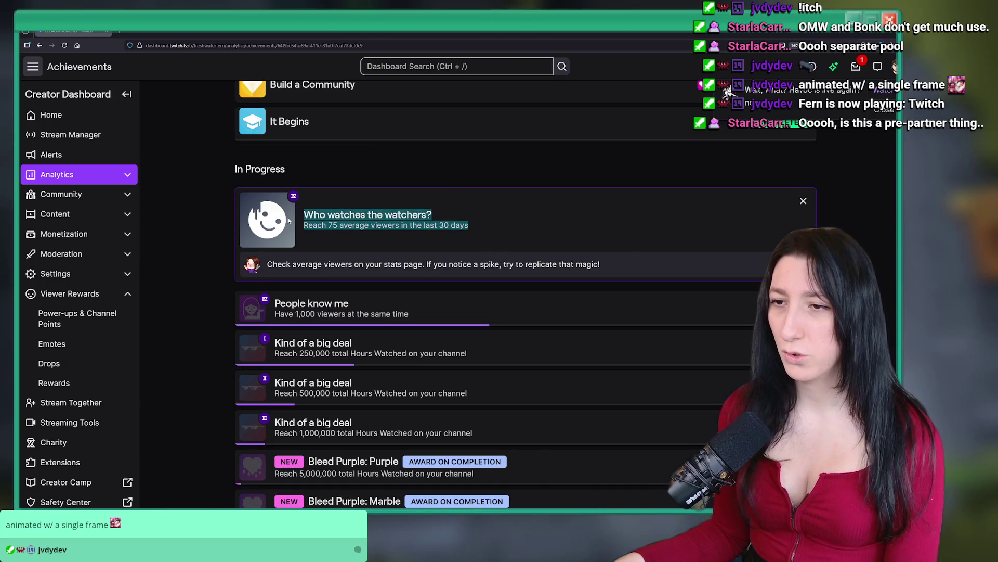
click(803, 200)
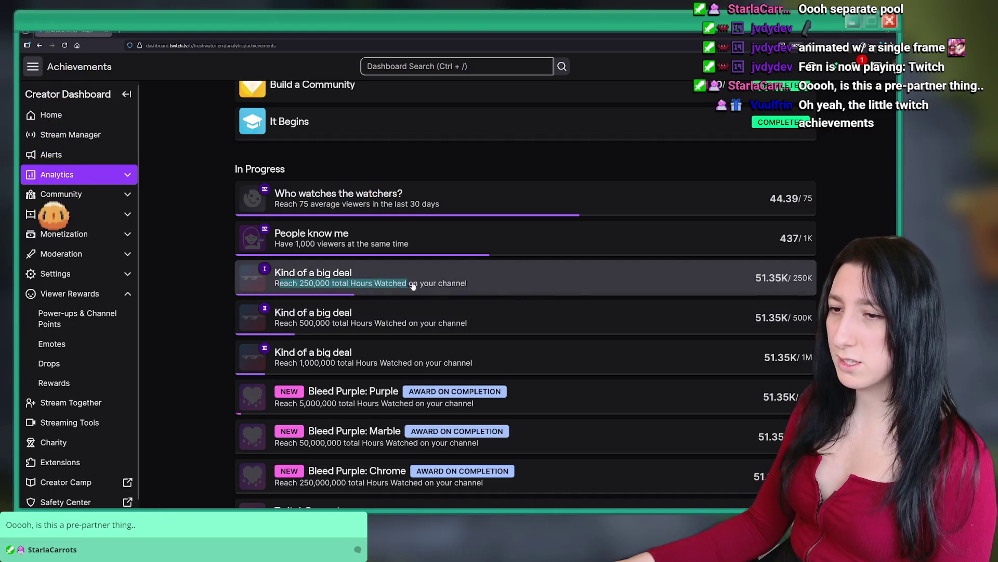
View the '250K Kind of a big deal' achievement and its 250,000 hours watched requirement.
click(278, 286)
scroll(444, 190, up, 4)
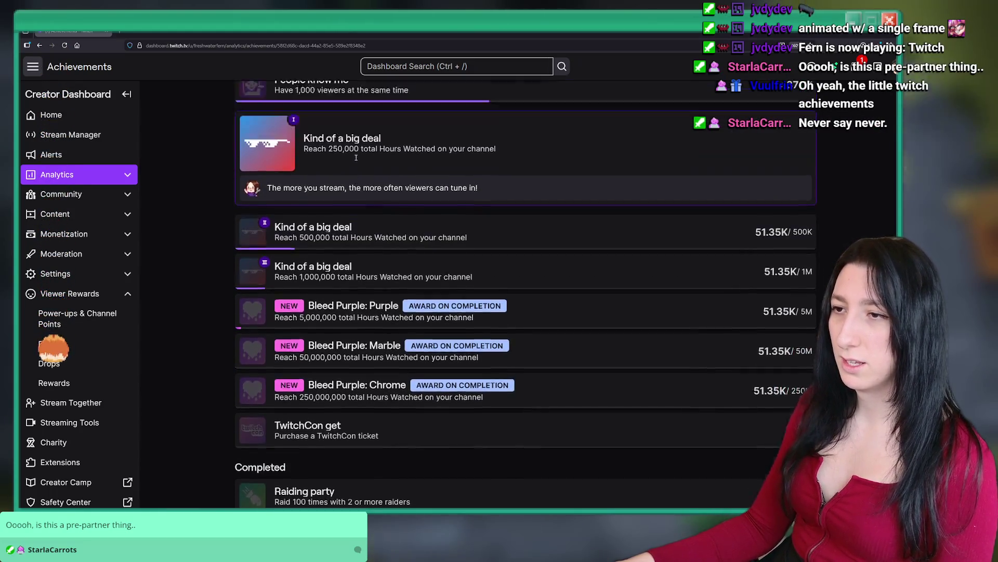
drag(301, 335, 479, 337)
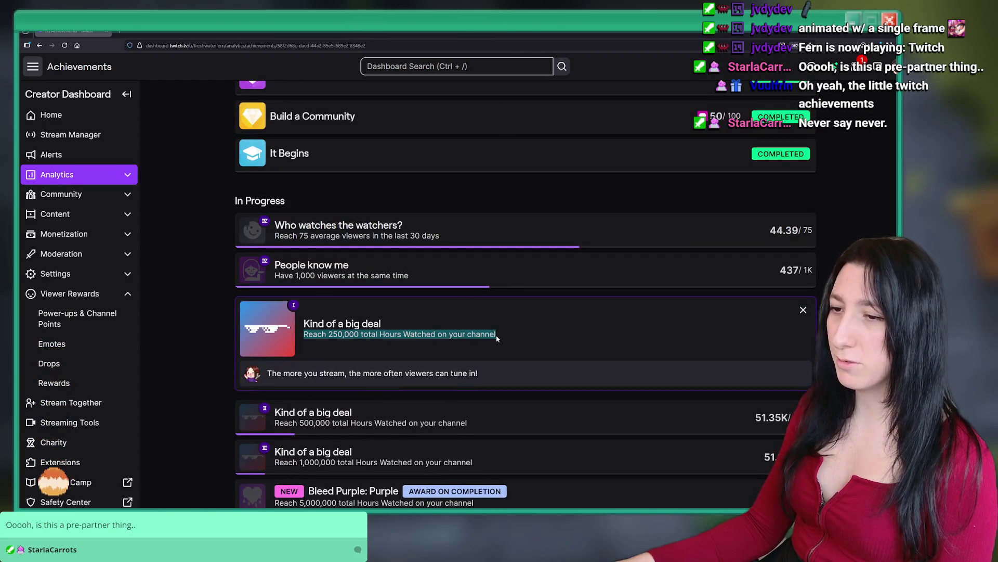
click(520, 328)
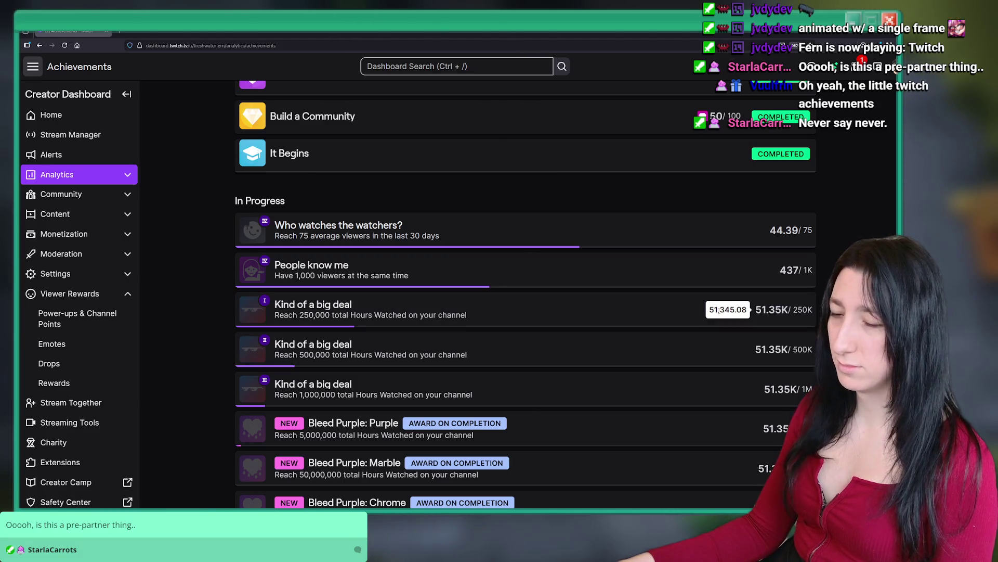
Check the Bleed Purple reward and 'Kind of a big deal' details again, then return to GameMaker.
scroll(512, 329, down, 4)
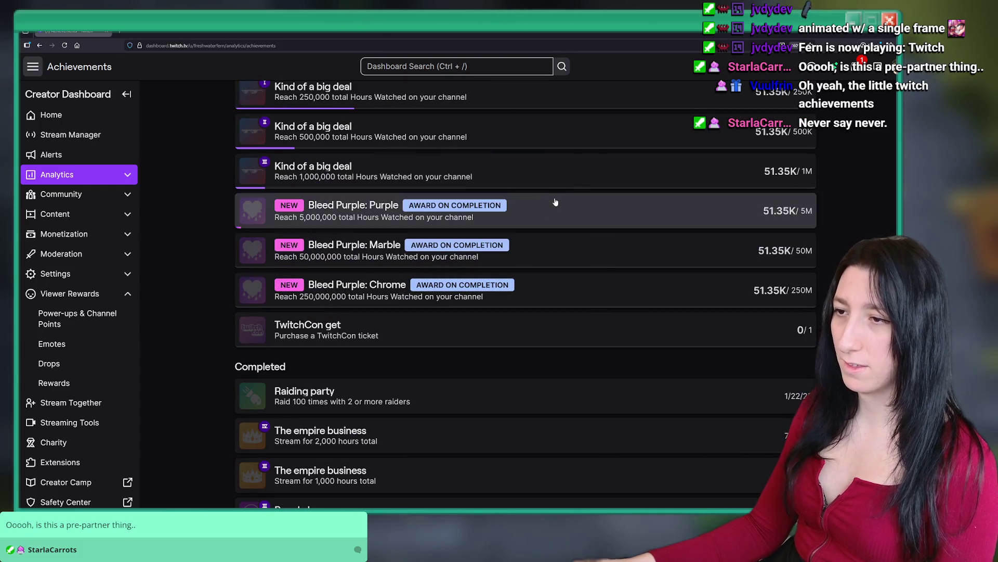
click(546, 205)
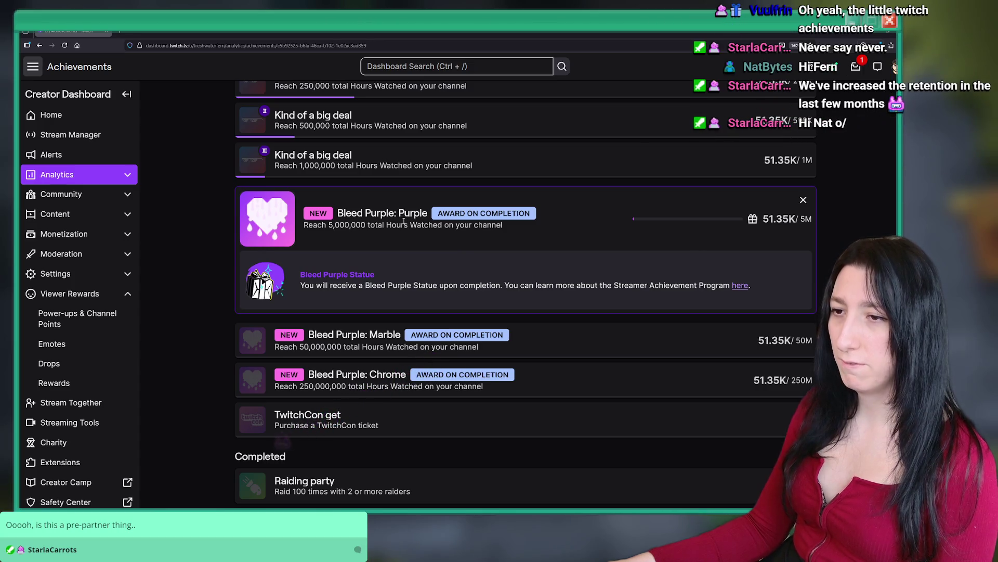
click(804, 200)
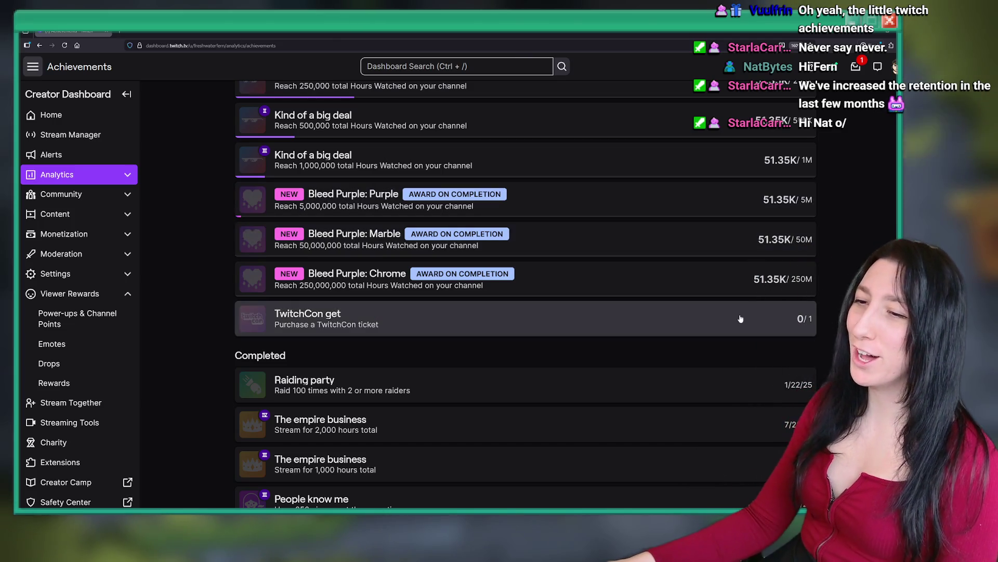
scroll(569, 265, down, 3)
scroll(566, 338, up, 4)
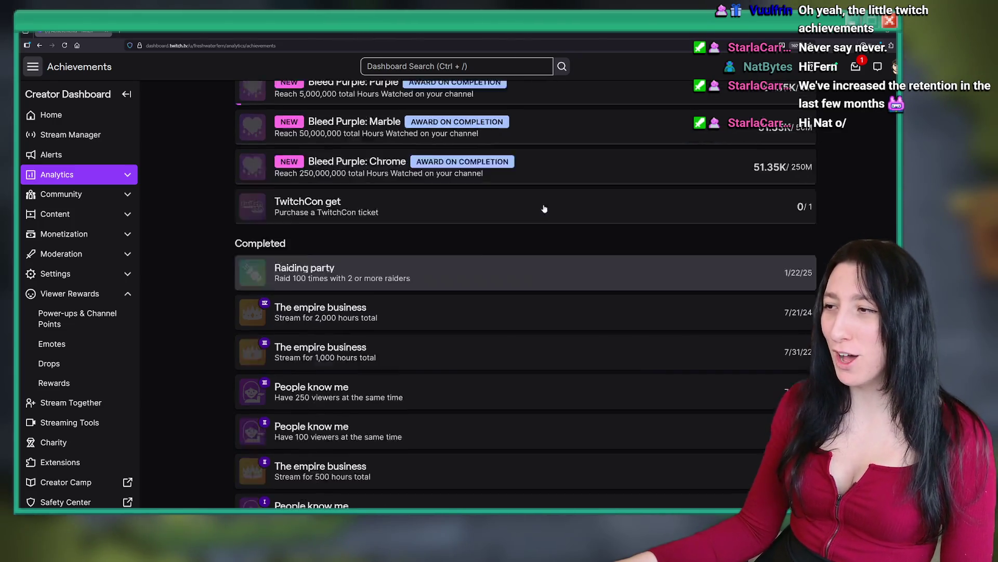
scroll(566, 354, up, 2)
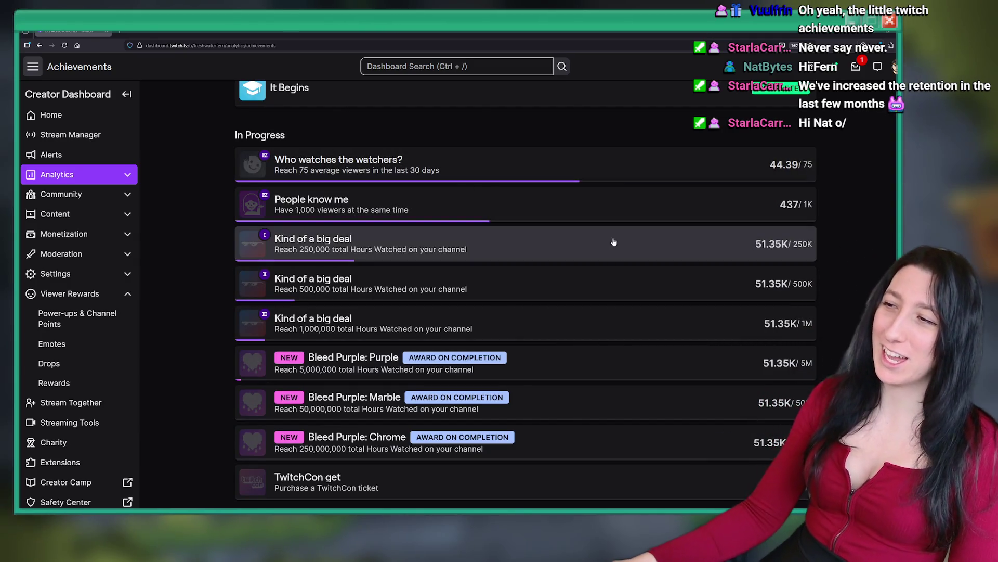
click(787, 249)
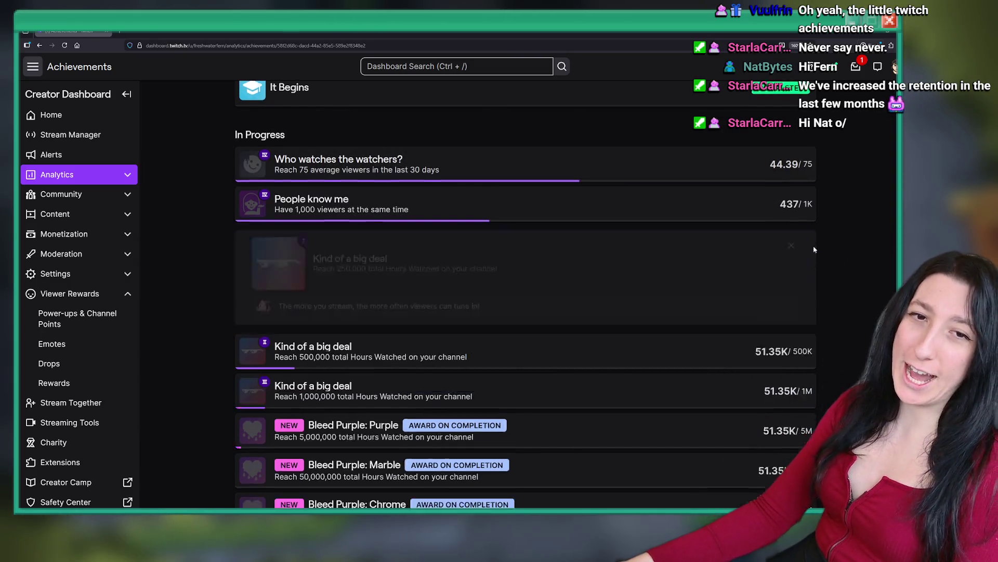
scroll(570, 174, up, 2)
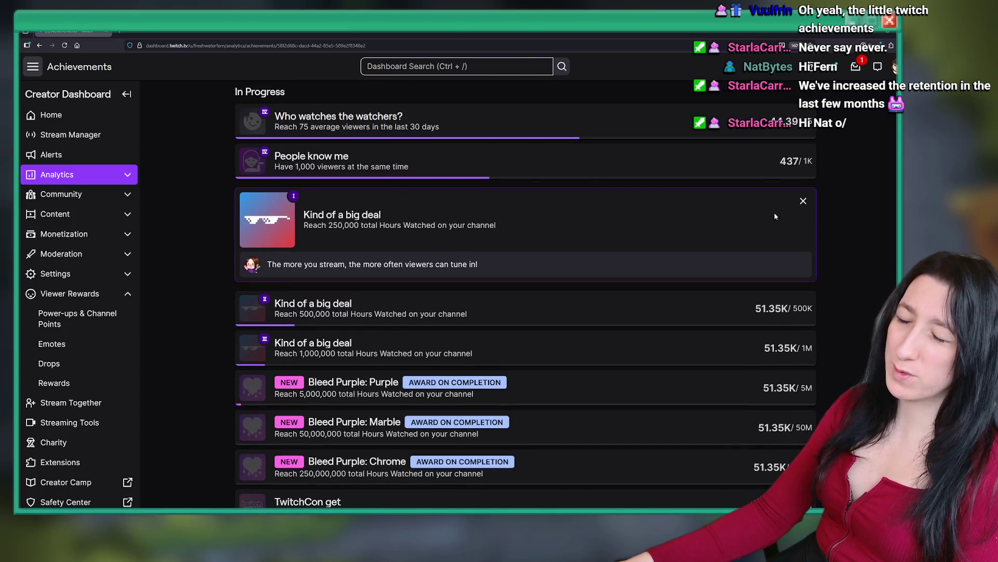
click(802, 199)
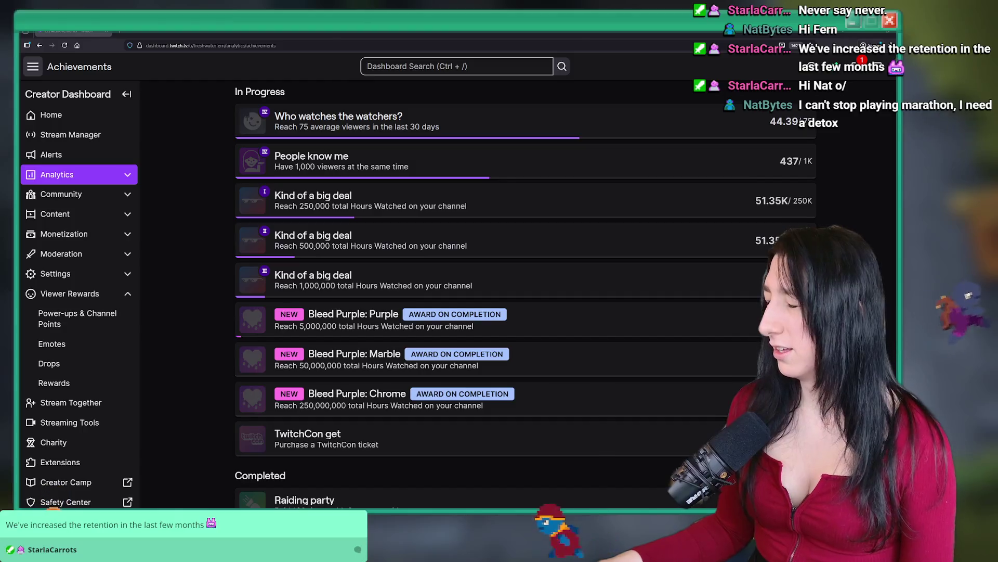
scroll(526, 291, up, 5)
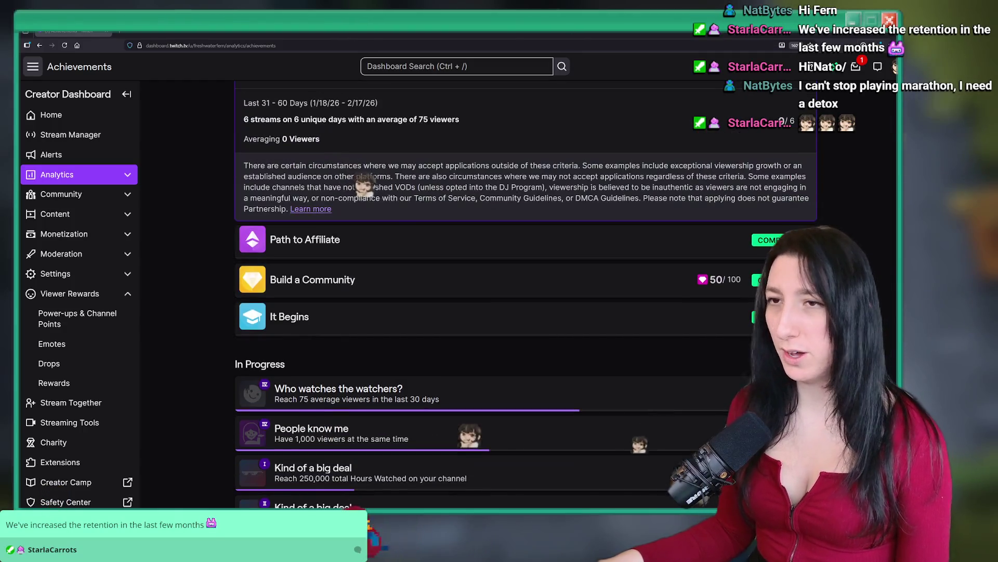
key(alt+Tab)
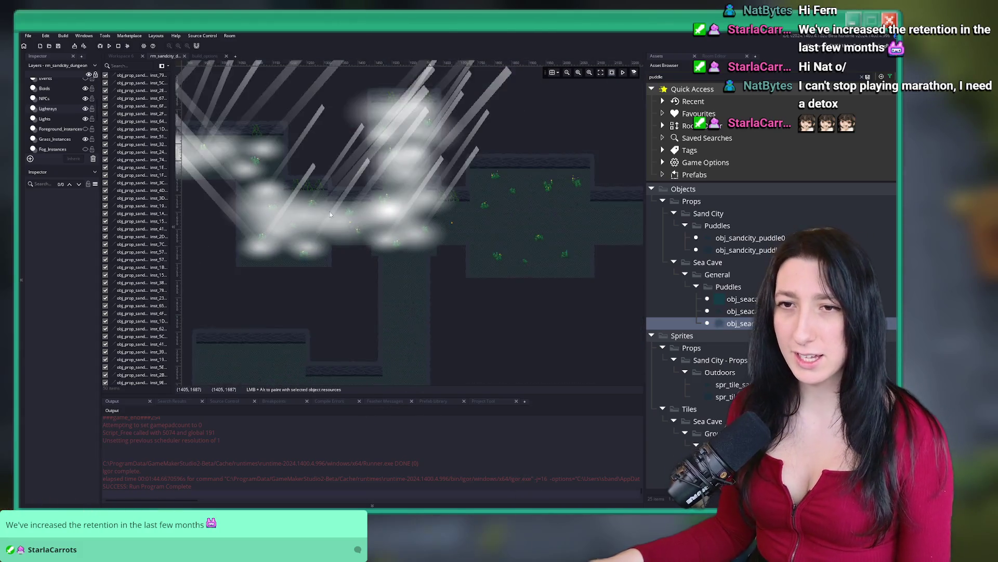
On the Lights layer, move a cave light instance up into the upper corridor.
click(79, 123)
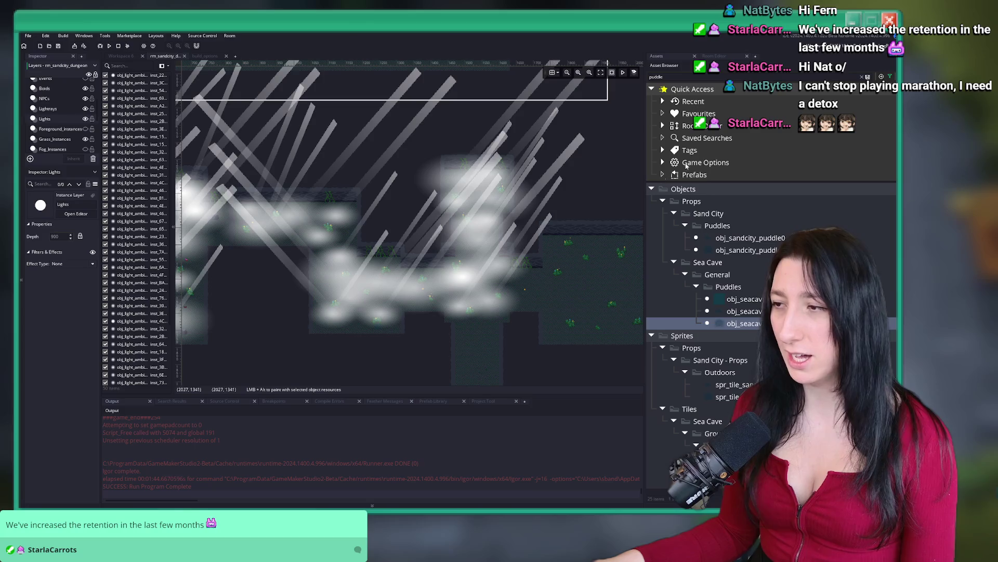
scroll(300, 205, up, 5)
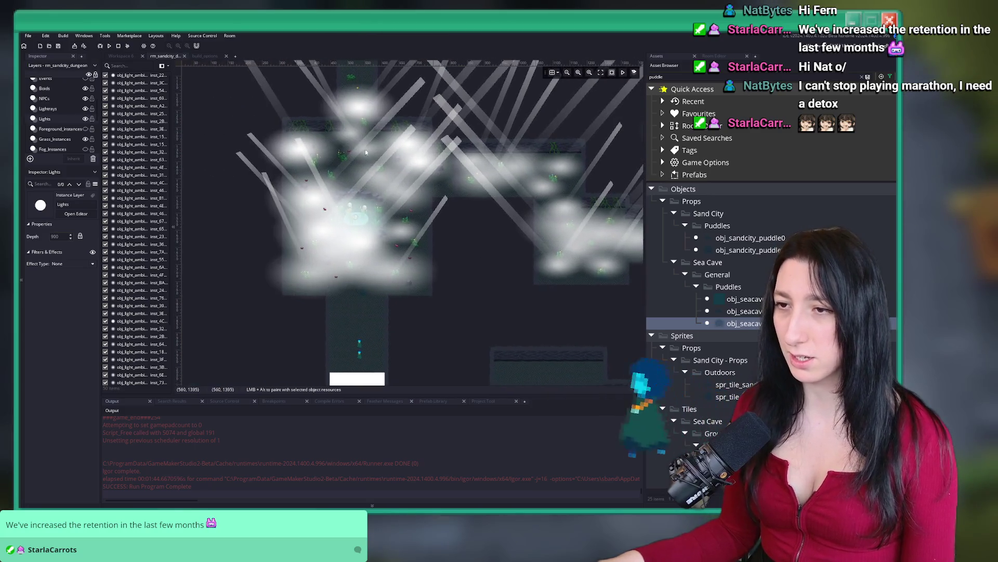
click(362, 277)
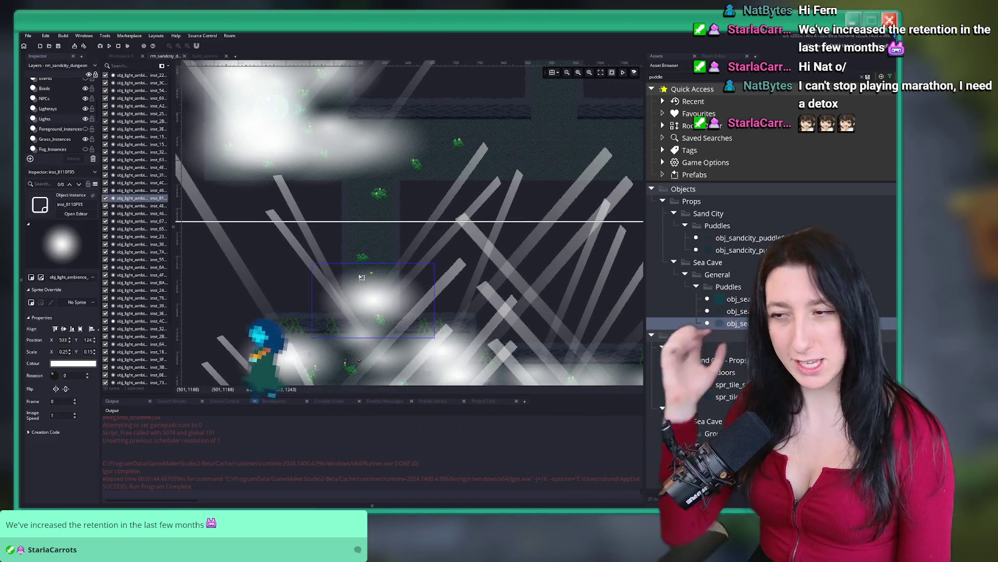
scroll(375, 312, up, 3)
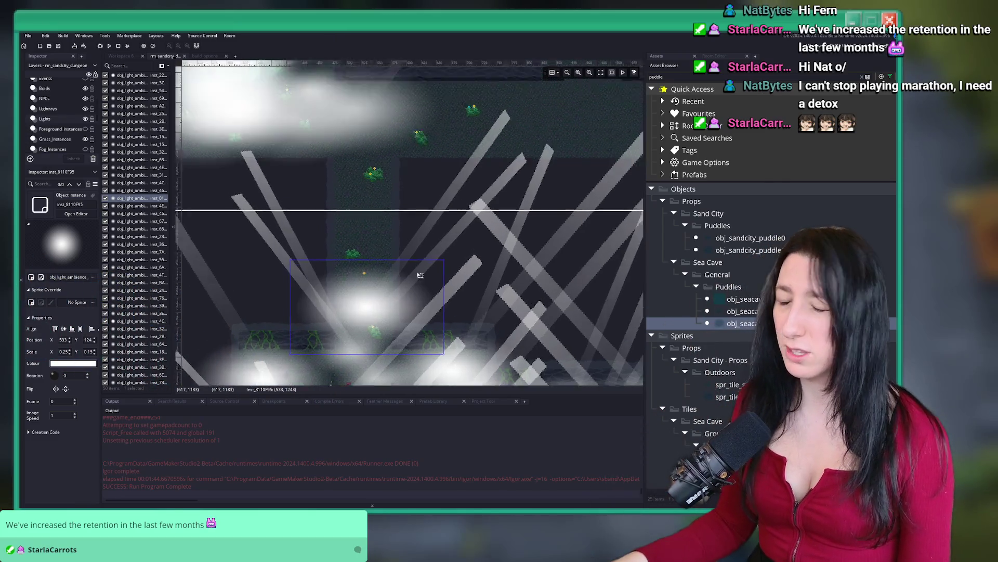
click(386, 354)
drag(386, 354, 366, 182)
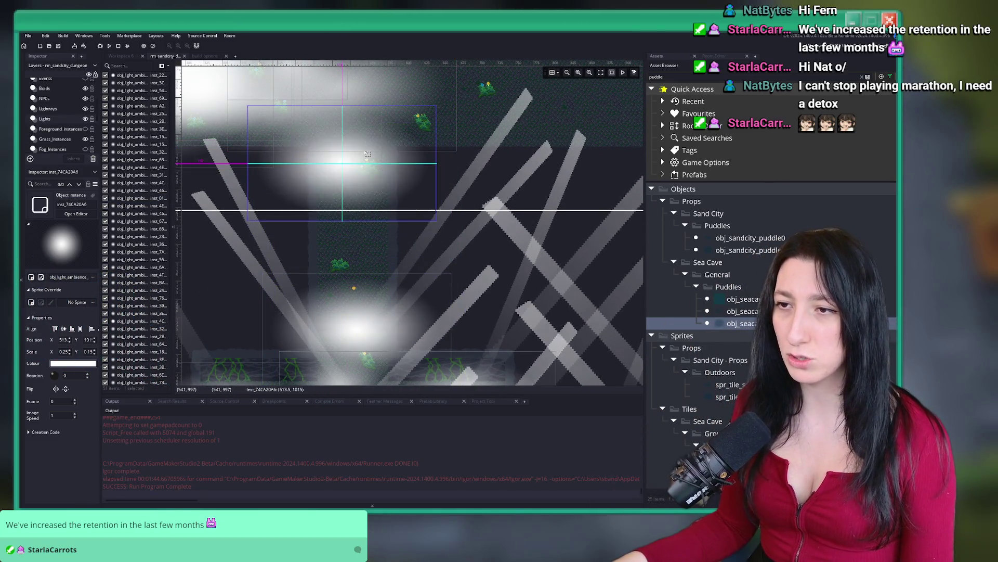
scroll(300, 199, down, 2)
scroll(300, 198, down, 2)
Place four more light instances higher up across the upper cave area.
click(413, 319)
scroll(413, 320, down, 1)
drag(413, 320, 405, 92)
mouse_move(424, 364)
mouse_down()
mouse_move(468, 359)
mouse_move(521, 203)
mouse_move(390, 207)
mouse_move(375, 194)
mouse_up()
click(458, 327)
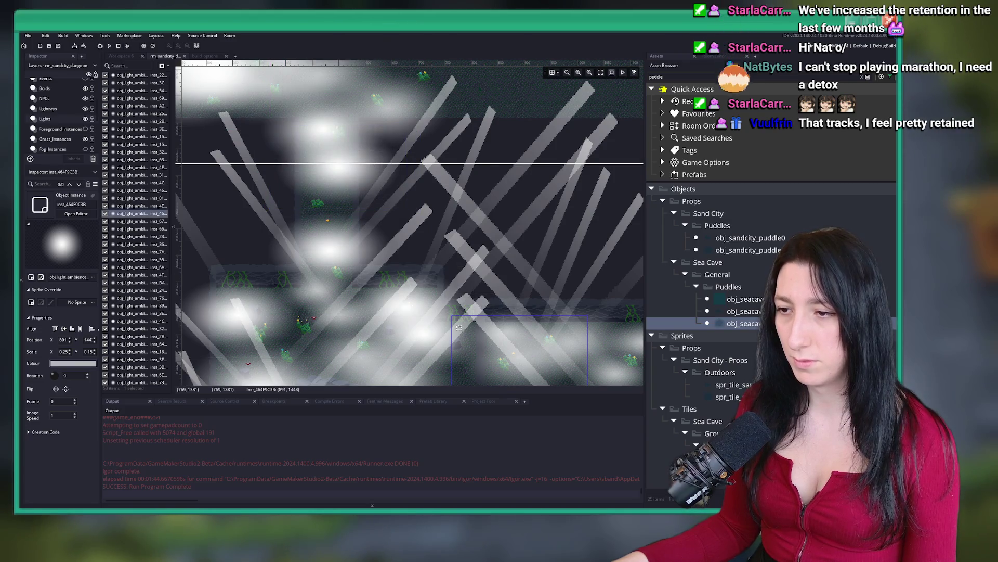
mouse_move(452, 329)
mouse_down()
mouse_move(291, 171)
mouse_move(261, 179)
mouse_up()
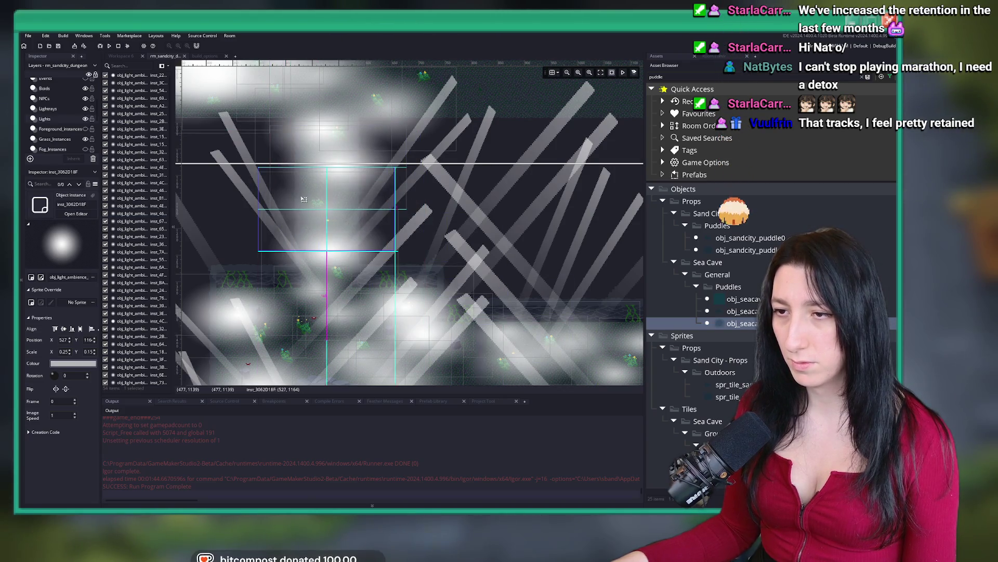
scroll(485, 140, up, 3)
mouse_move(301, 244)
mouse_down()
mouse_move(389, 160)
mouse_move(346, 131)
mouse_up()
scroll(265, 153, up, 3)
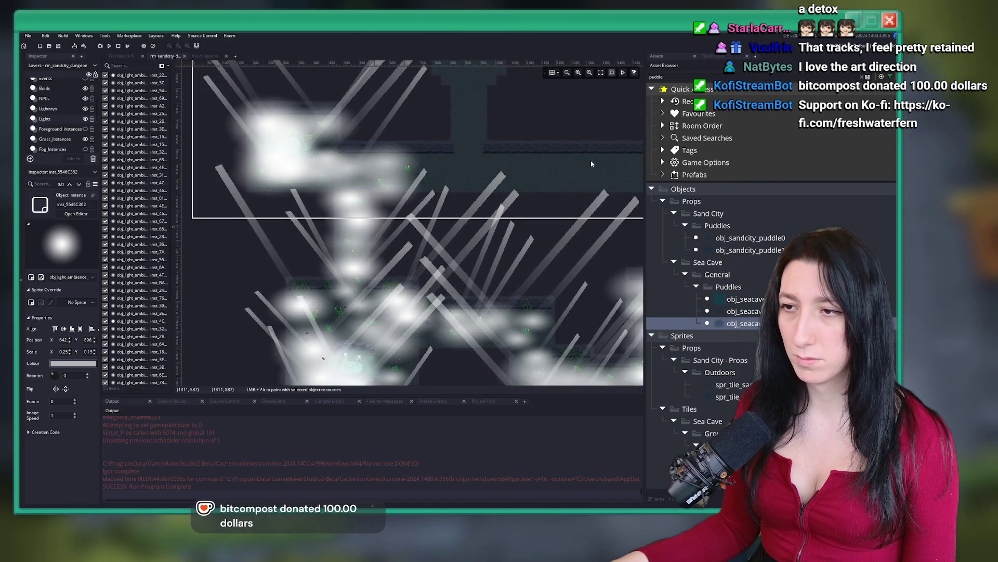
On the Lightrays layer, reposition three light-ray instances around the room.
click(48, 108)
scroll(354, 207, up, 1)
scroll(401, 236, up, 2)
click(405, 122)
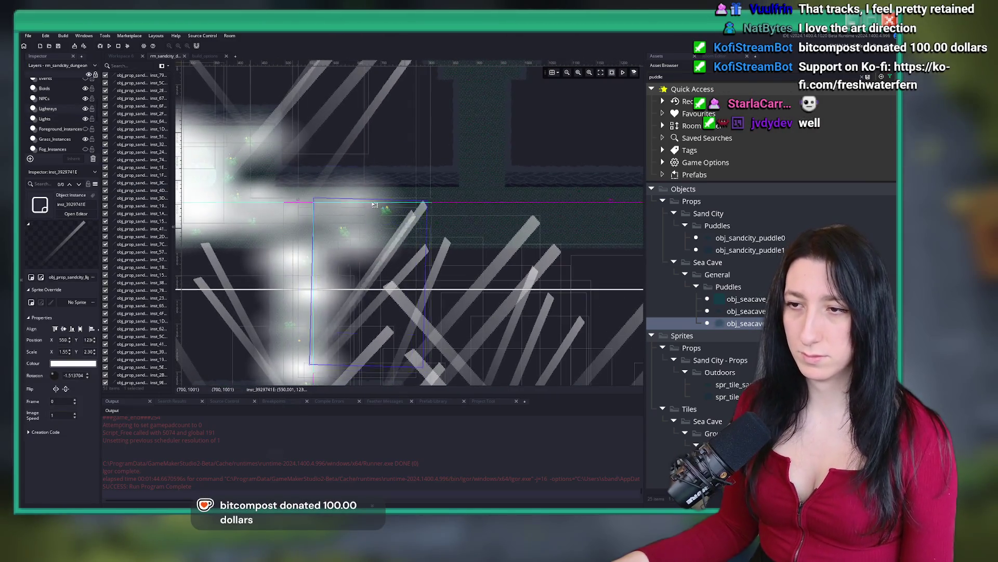
mouse_move(405, 123)
mouse_down()
mouse_move(338, 125)
mouse_move(412, 308)
mouse_move(354, 189)
mouse_up()
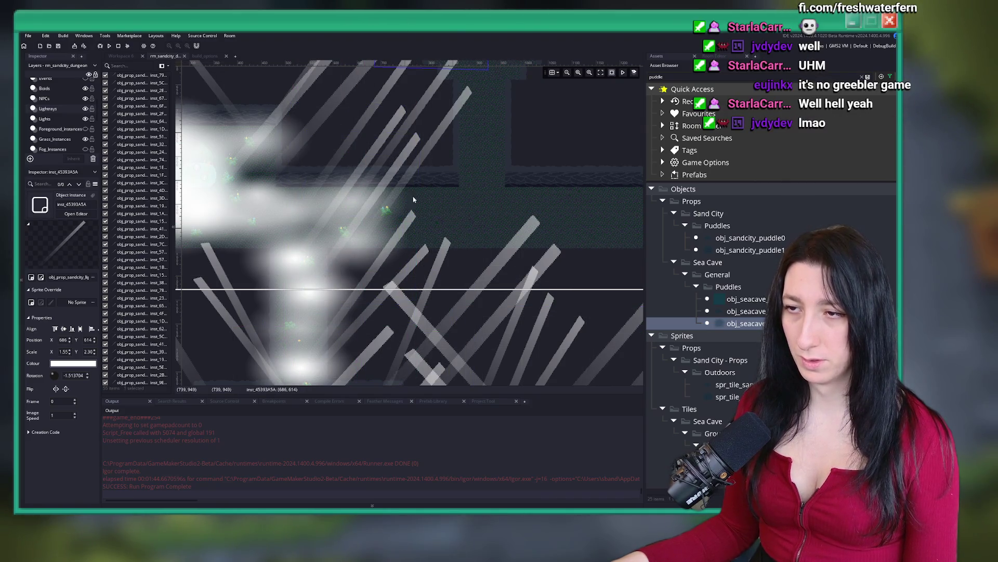
scroll(442, 88, up, 1)
mouse_move(442, 87)
mouse_down()
mouse_move(358, 260)
mouse_move(376, 344)
mouse_up()
scroll(364, 208, down, 2)
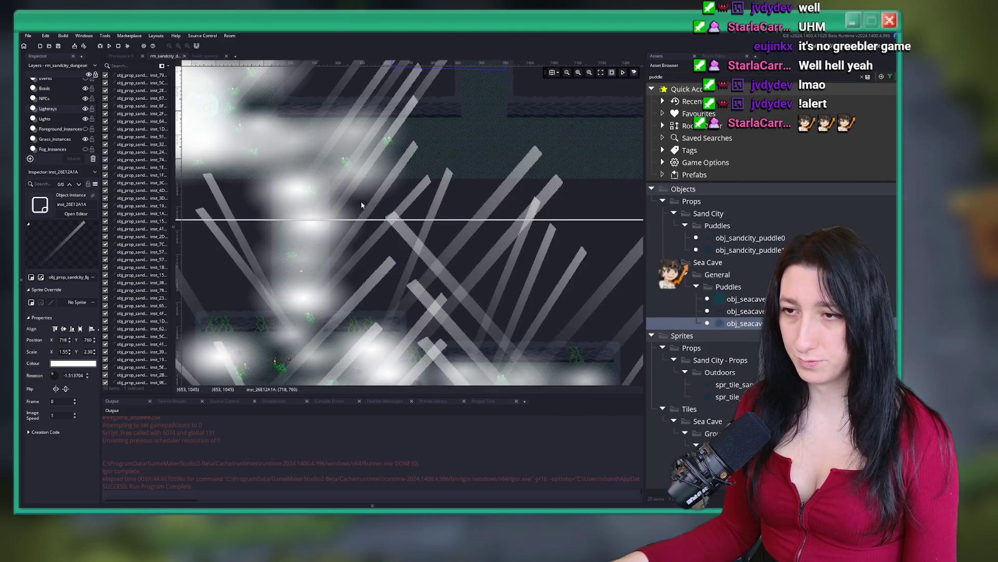
scroll(364, 205, up, 2)
mouse_move(358, 218)
mouse_down()
mouse_move(347, 213)
mouse_move(440, 174)
mouse_move(374, 195)
mouse_up()
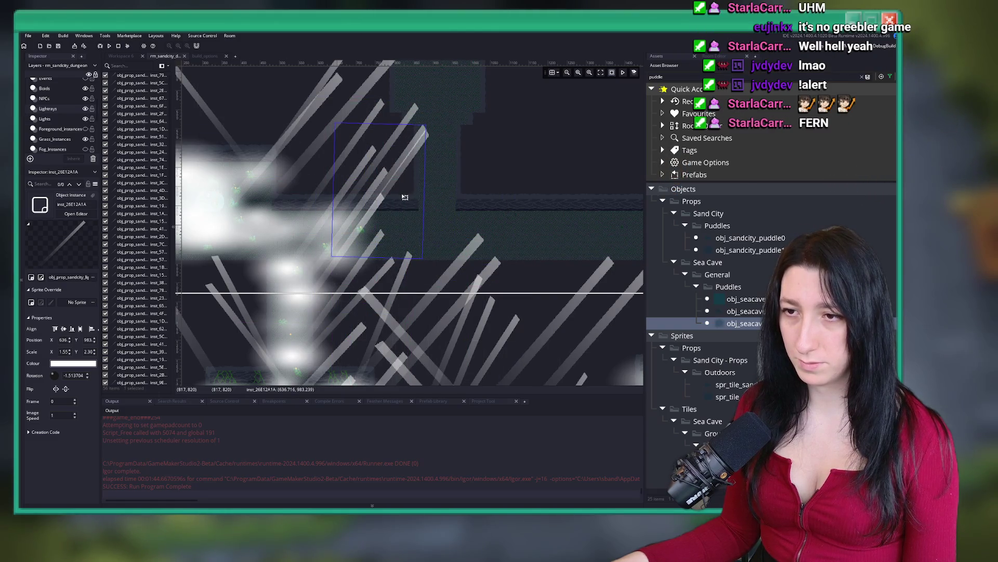
scroll(467, 182, down, 3)
Hide the Lightrays layer and pan the view over the level layout.
drag(271, 208, 198, 132)
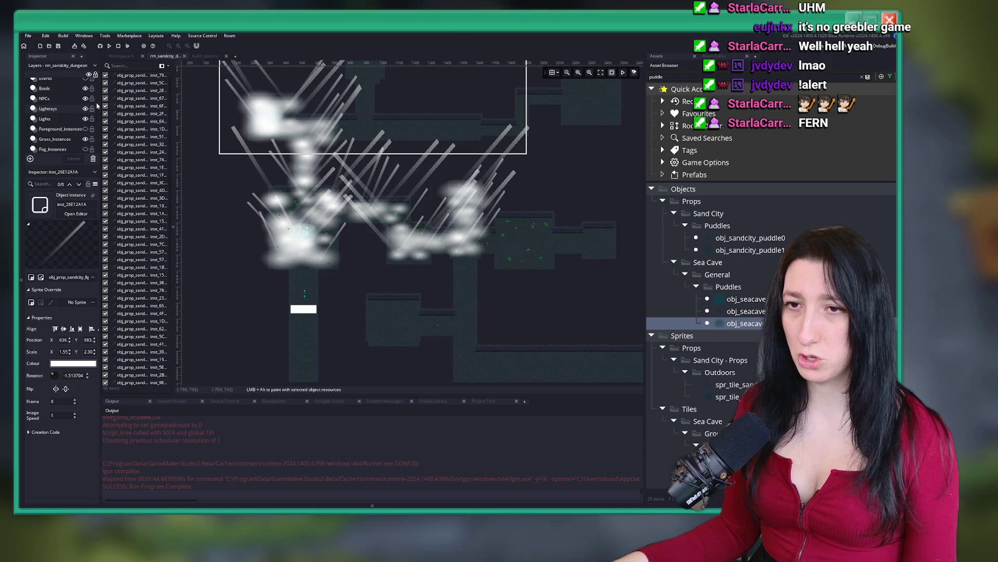
click(85, 109)
drag(453, 136, 478, 178)
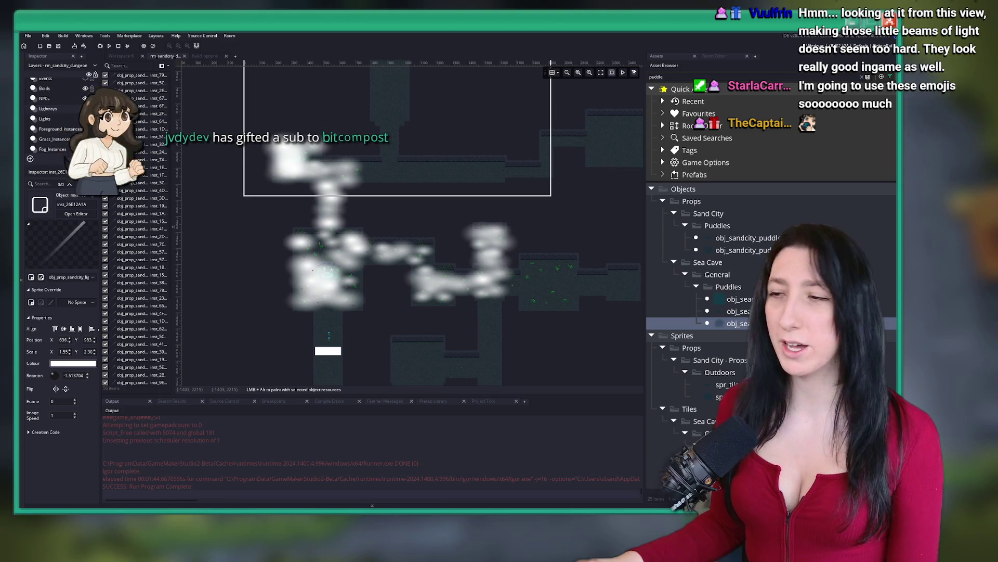
On the Lights layer, move two ambient lights right into alignment along the corridor.
drag(417, 148, 454, 198)
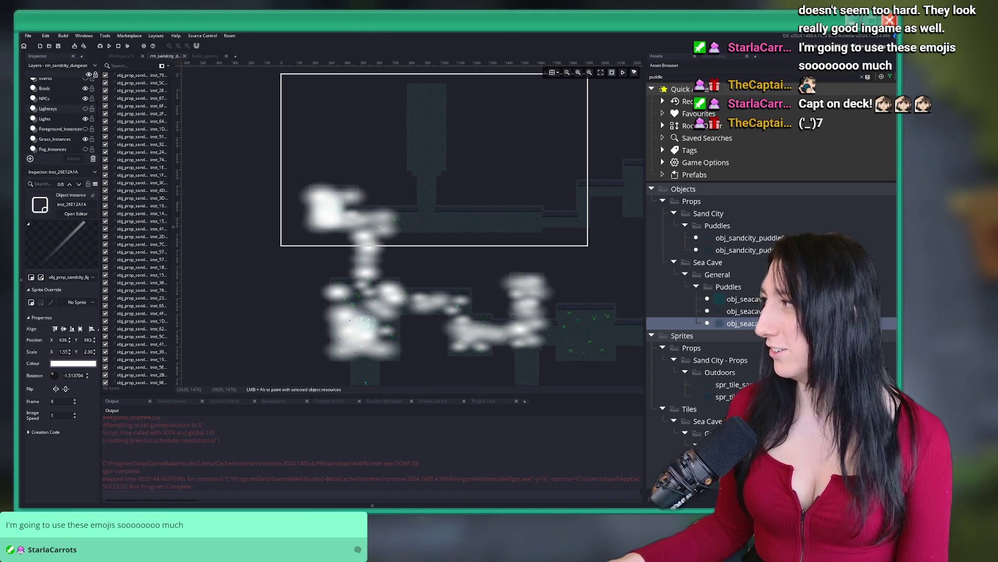
scroll(470, 198, up, 4)
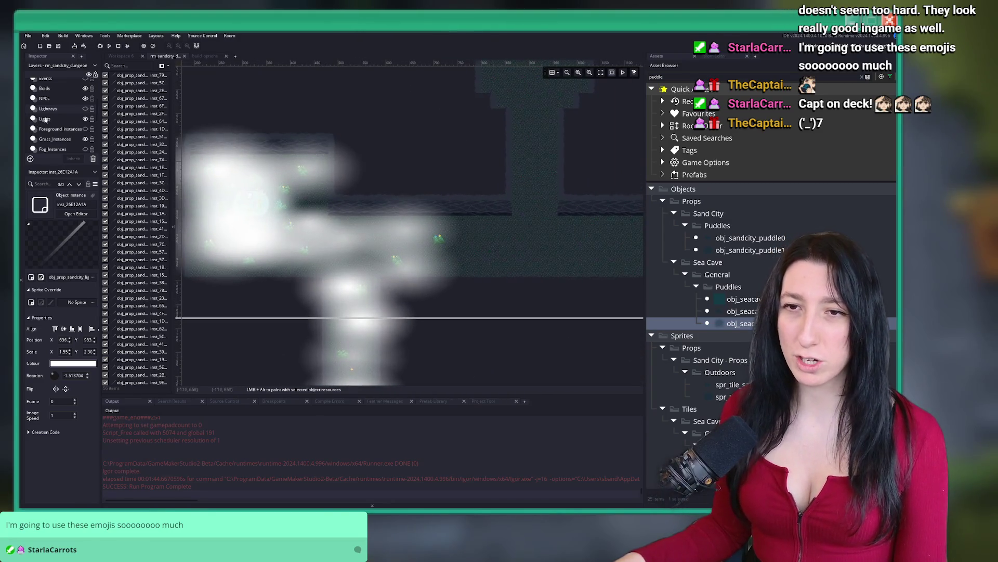
click(507, 228)
mouse_move(261, 258)
mouse_down()
mouse_move(354, 247)
mouse_move(362, 268)
mouse_move(441, 225)
mouse_move(395, 226)
mouse_move(416, 223)
mouse_move(474, 259)
mouse_up()
scroll(443, 257, down, 3)
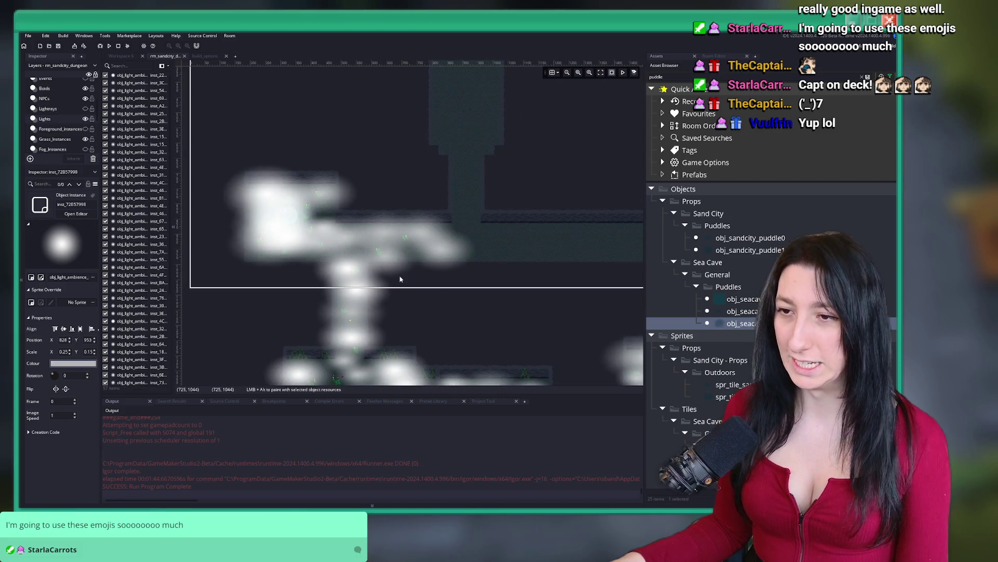
scroll(321, 242, up, 2)
drag(292, 244, 549, 244)
Select an ambient light in the lower area and duplicate it with Ctrl+D.
click(383, 301)
drag(423, 347, 347, 316)
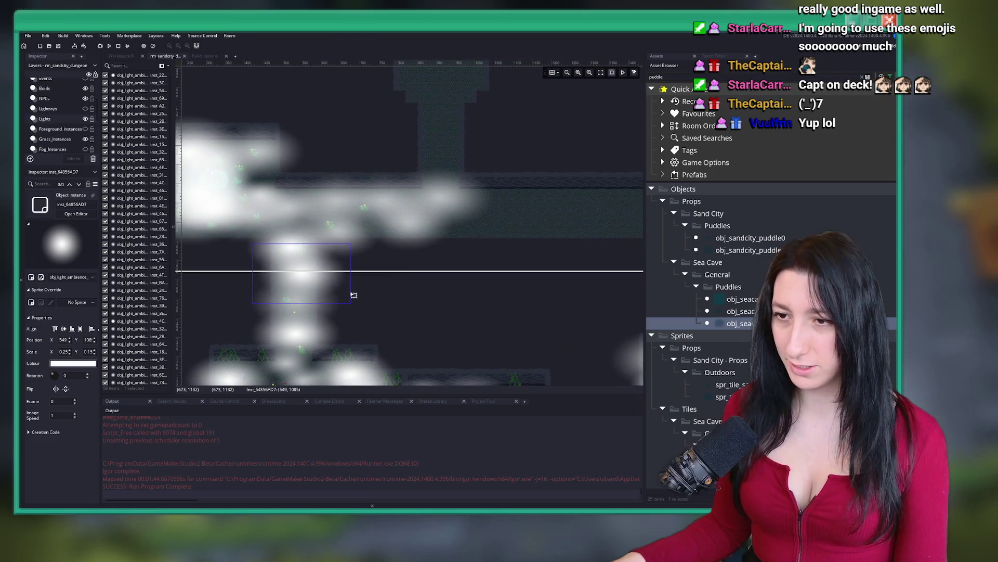
scroll(411, 325, down, 3)
click(470, 304)
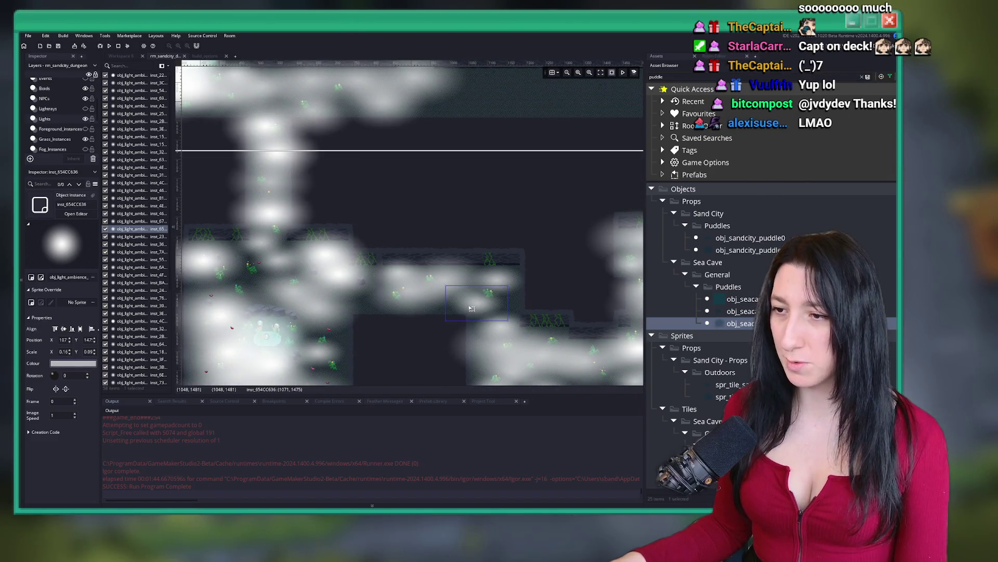
scroll(446, 194, up, 3)
key(ctrl+d)
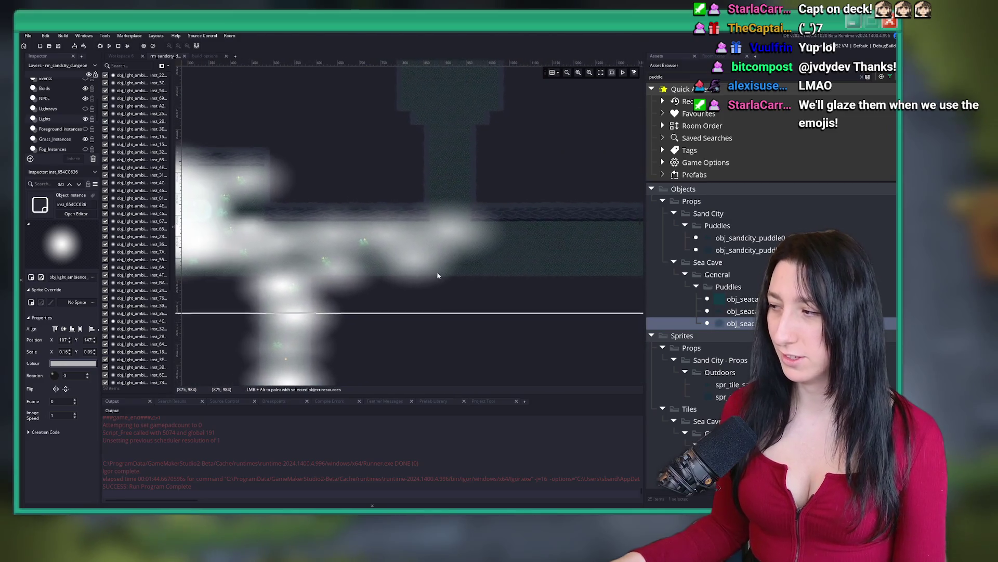
scroll(426, 273, down, 5)
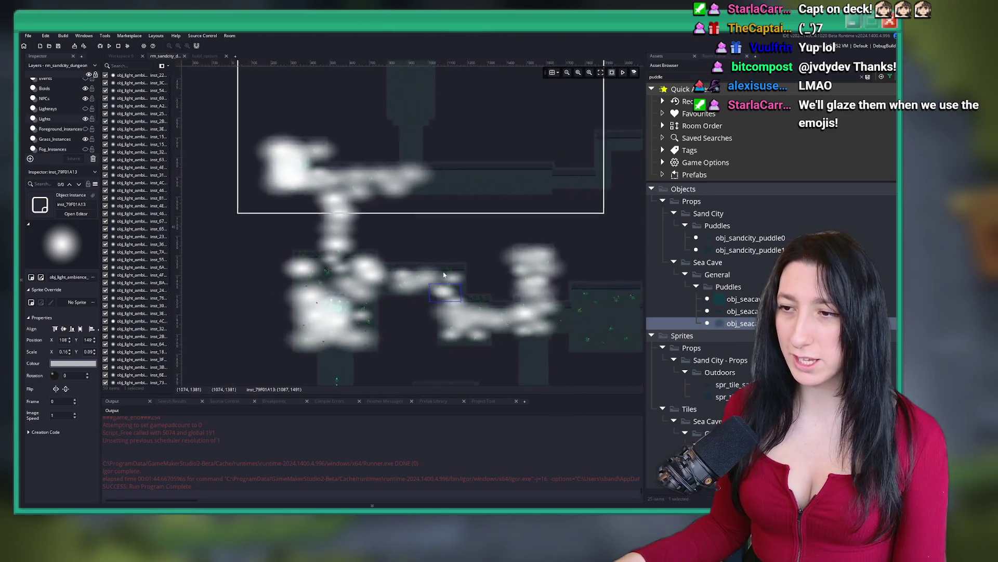
Move the copied light up into the upper corridor and shift it further left.
drag(448, 251, 416, 146)
scroll(416, 146, up, 5)
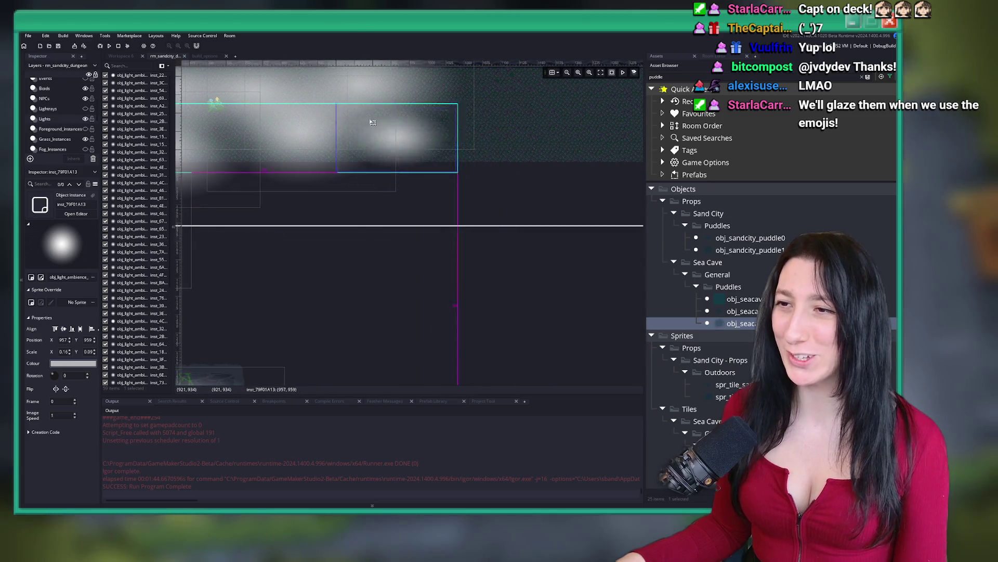
scroll(378, 197, down, 1)
mouse_move(378, 197)
mouse_down()
mouse_move(250, 223)
mouse_move(271, 185)
mouse_up()
scroll(271, 186, down, 1)
Move another light right along the corridor and place a copy further right, then undo that move.
drag(309, 273, 425, 275)
mouse_move(307, 307)
mouse_down()
mouse_move(457, 250)
mouse_move(468, 234)
mouse_move(489, 307)
mouse_move(490, 248)
mouse_up()
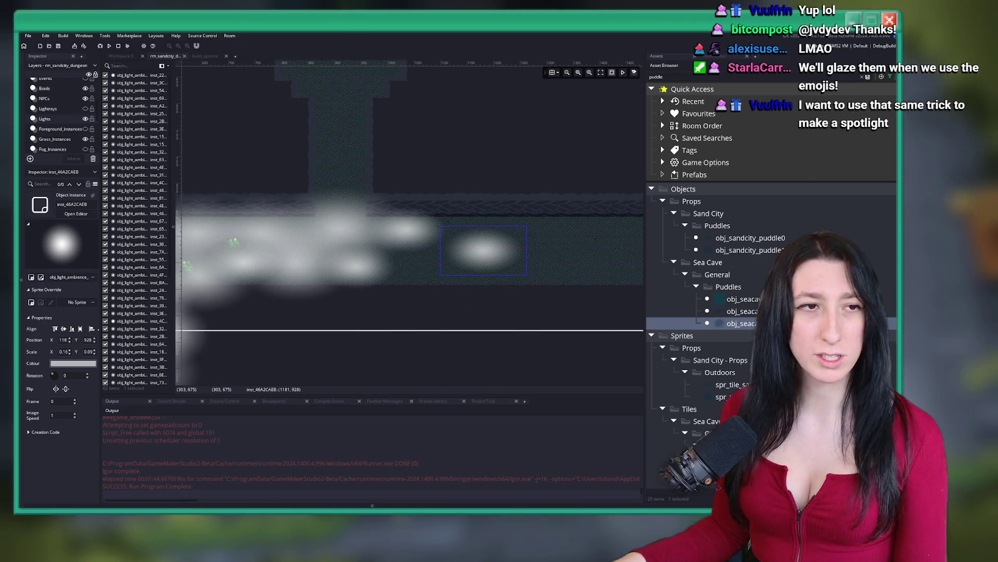
scroll(305, 223, right, 2)
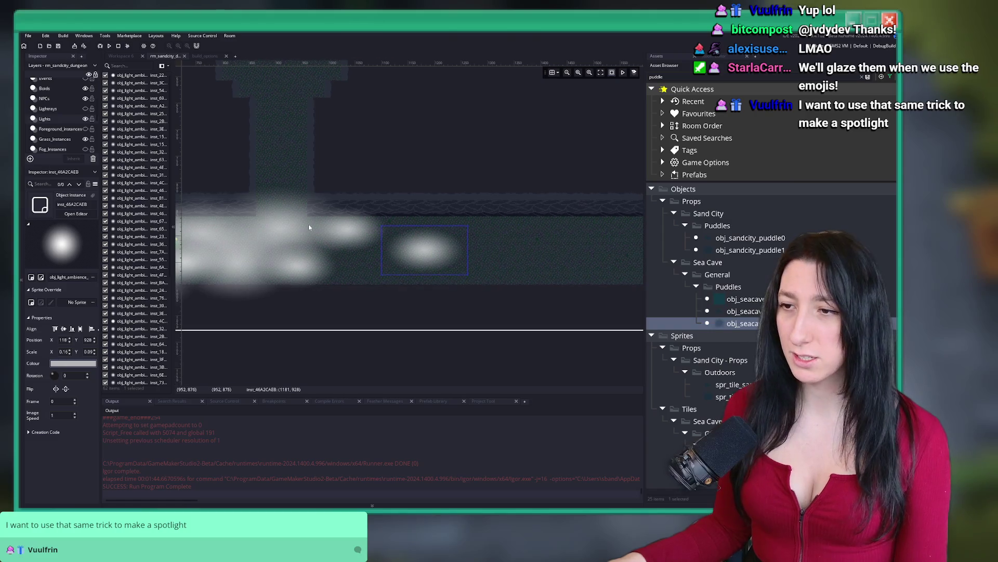
key(ctrl+z)
Search the Asset Browser for 'rayy' and open the spr_prop_embraforest_lightray0 sprite.
scroll(464, 293, down, 2)
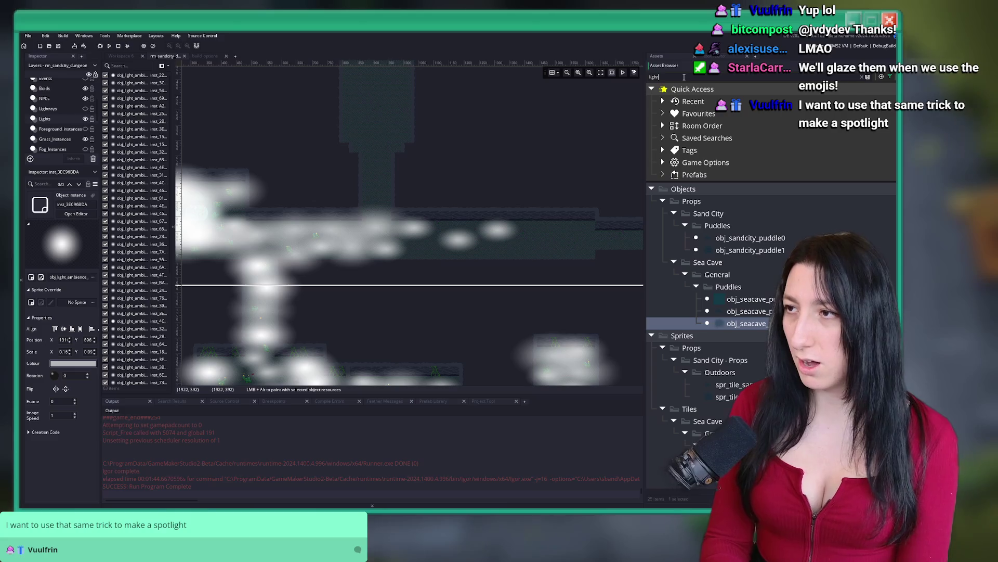
text(ray)
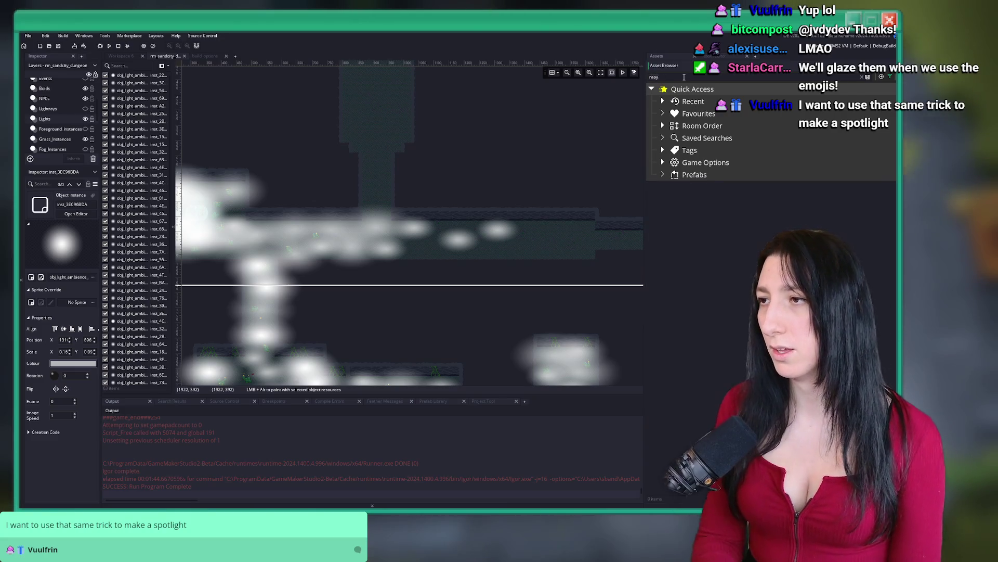
text(y)
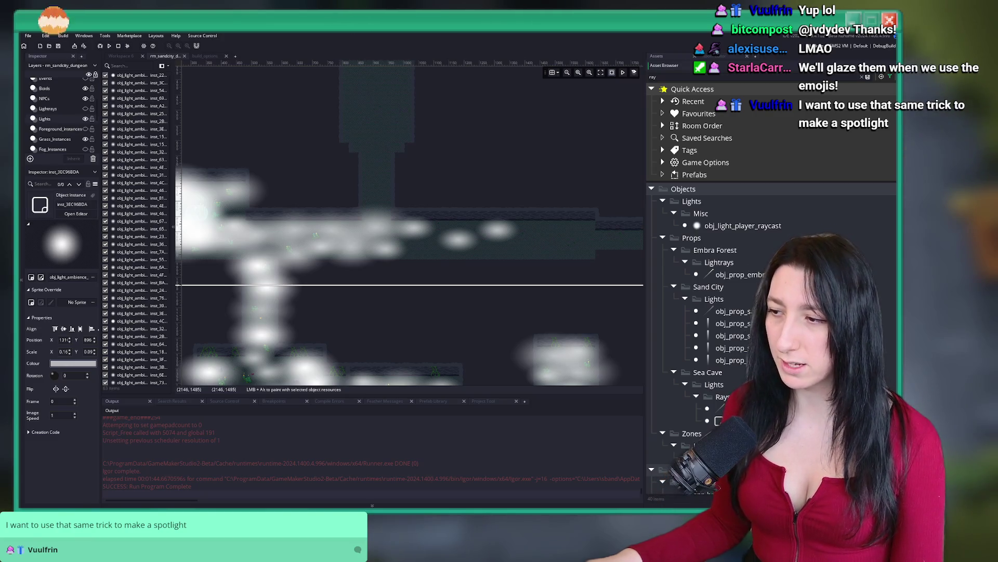
scroll(770, 234, down, 4)
double_click(715, 401)
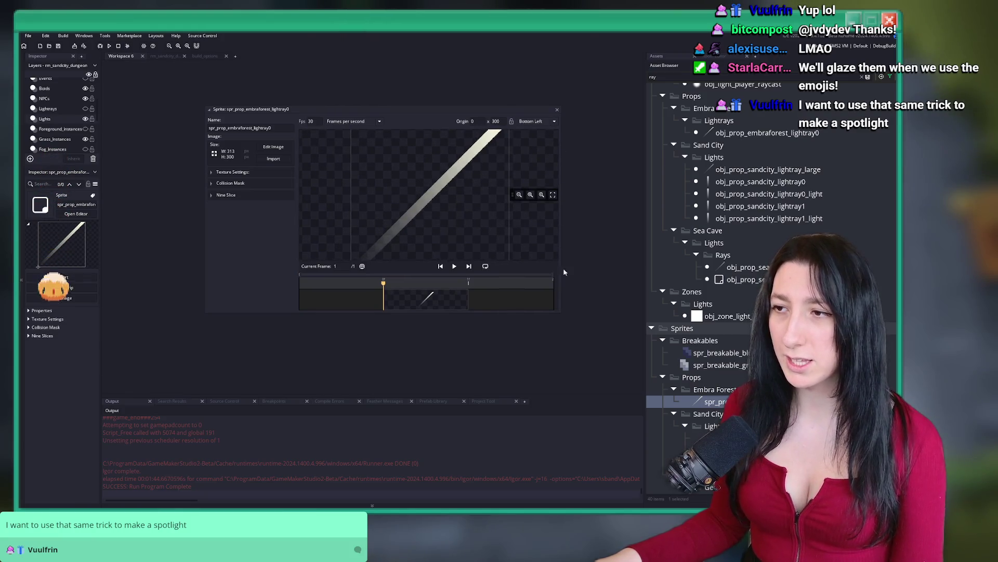
Enlarge the sprite editor, inspect the light ray sprite, then close it.
drag(559, 312, 586, 377)
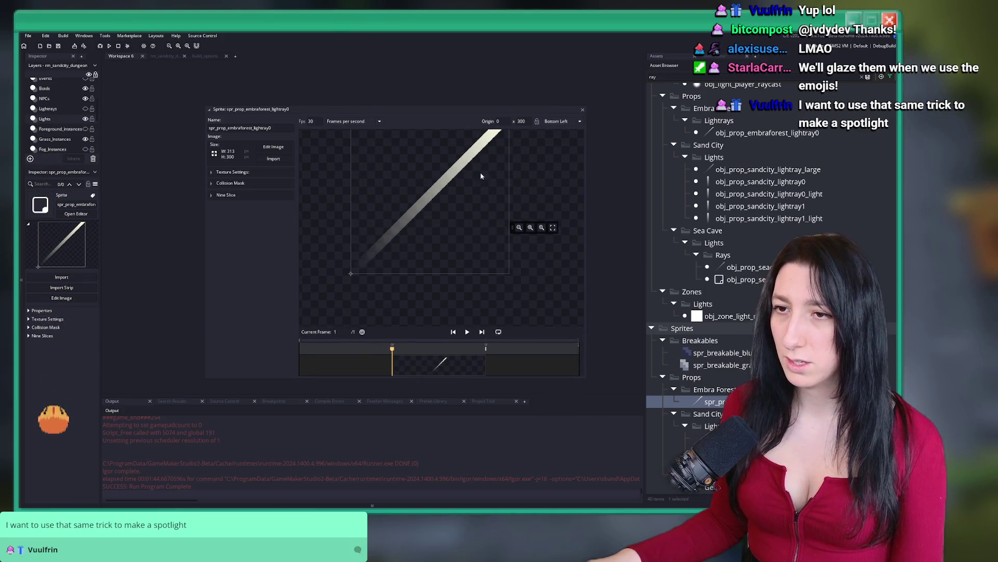
drag(482, 167, 448, 225)
scroll(426, 223, up, 5)
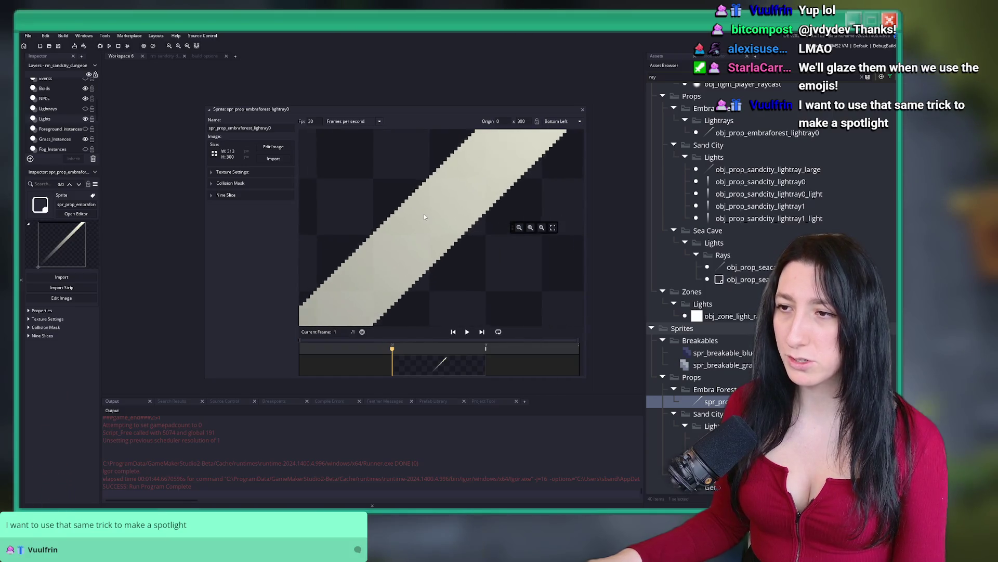
scroll(423, 214, down, 2)
scroll(451, 201, up, 4)
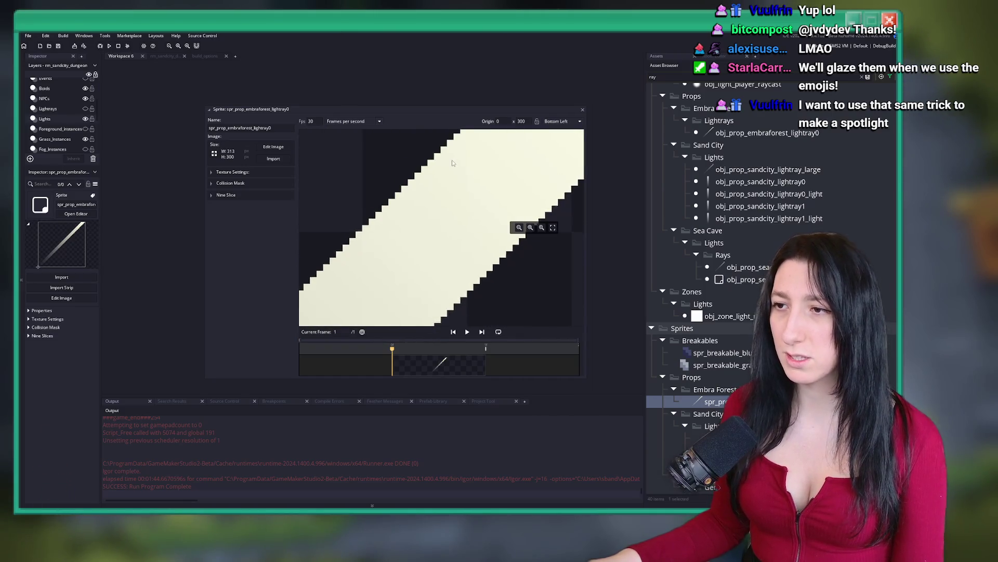
scroll(406, 210, down, 2)
scroll(404, 208, down, 2)
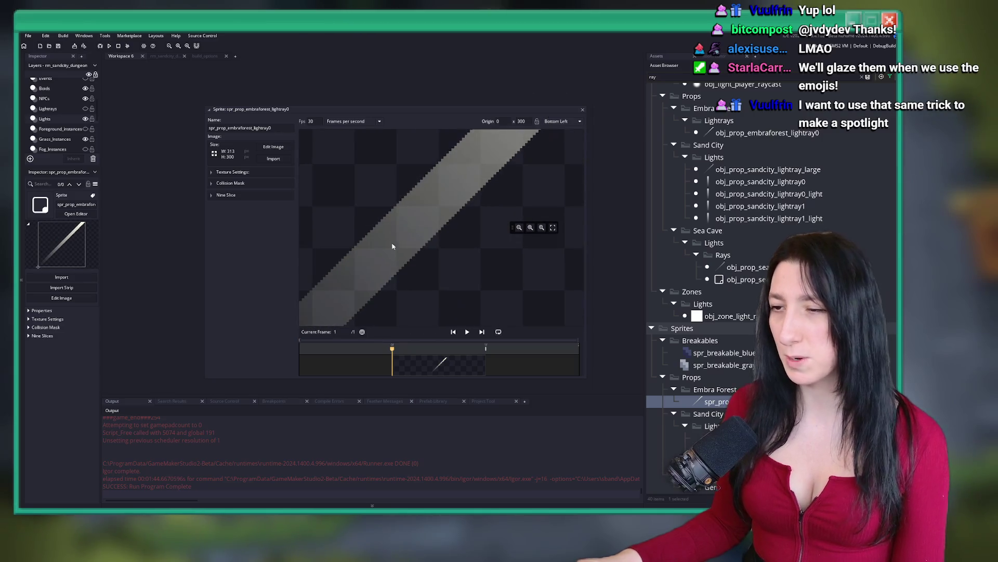
scroll(419, 207, down, 2)
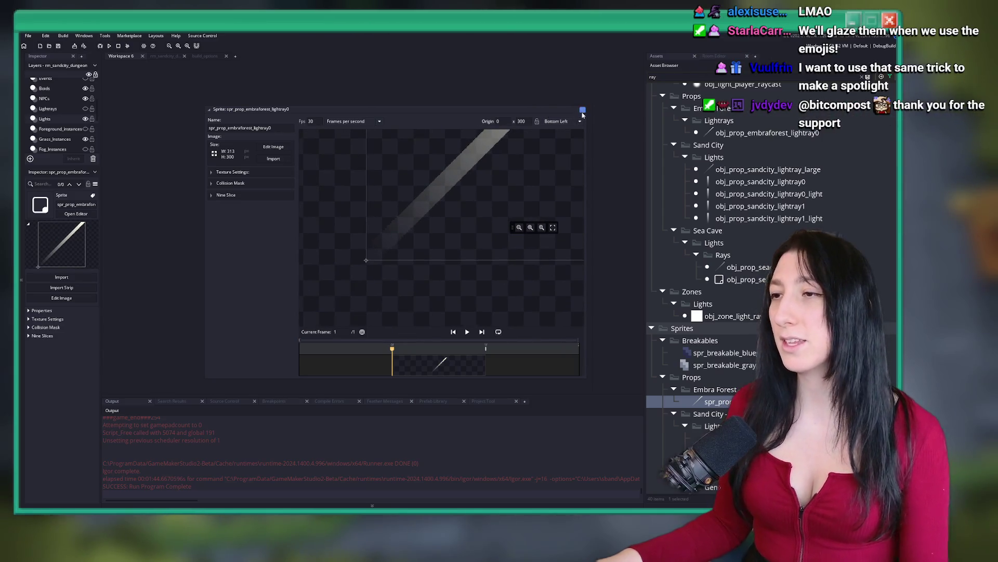
click(582, 111)
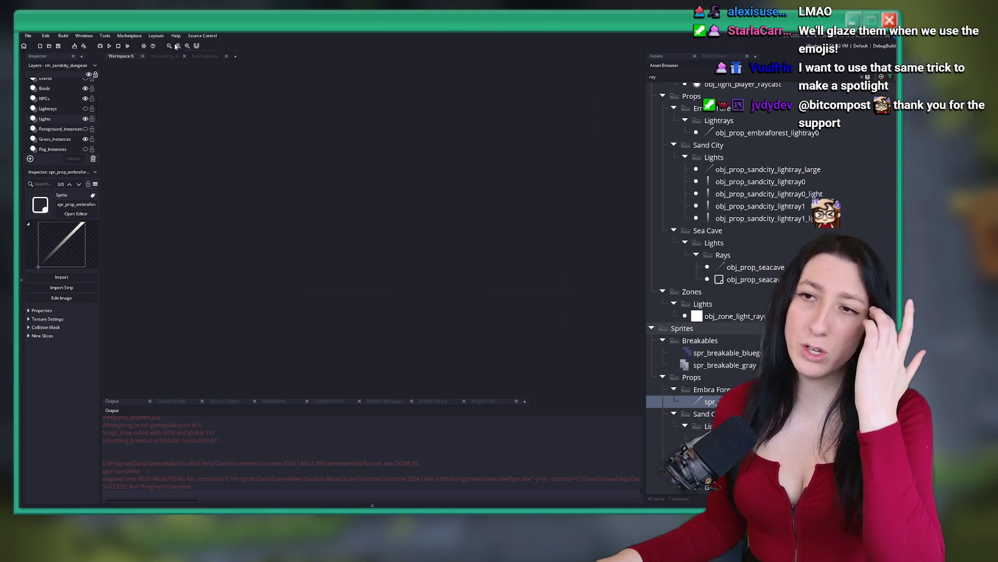
Back in the dungeon room with the Asset Browser restored, make the Lightrays layer visible again.
click(162, 56)
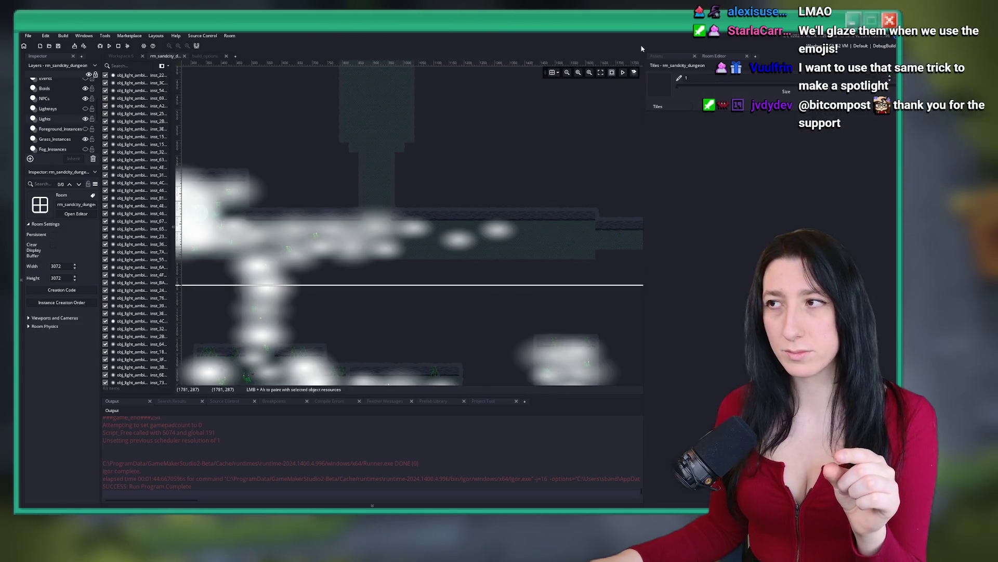
click(681, 57)
scroll(379, 218, down, 5)
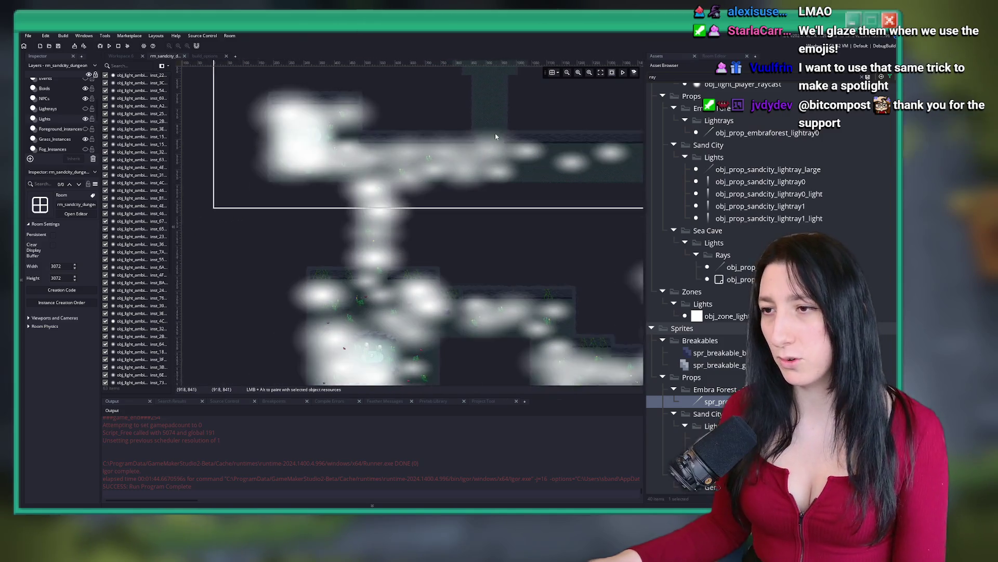
scroll(399, 198, down, 4)
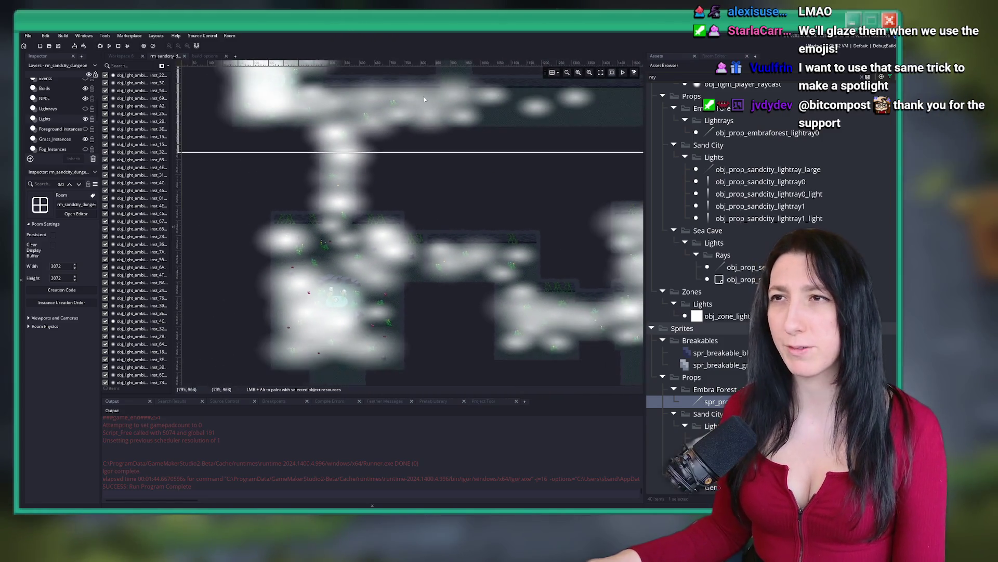
scroll(398, 198, up, 3)
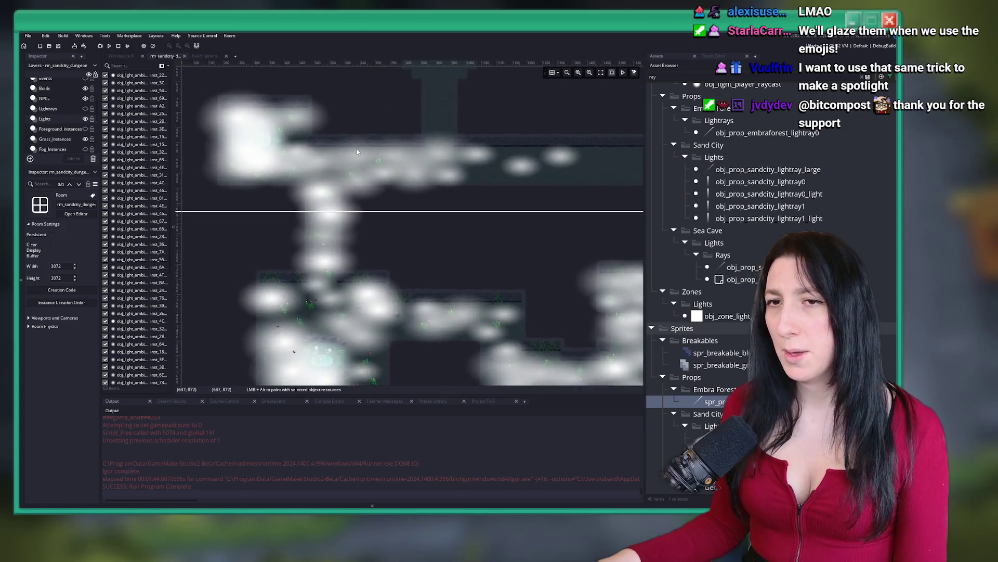
click(85, 108)
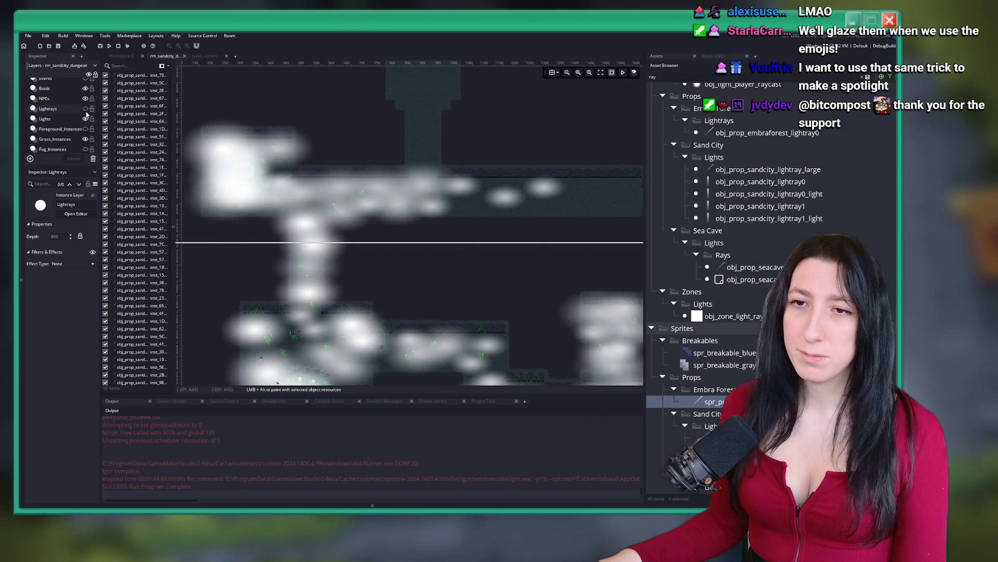
Select a light ray instance and move it up and to the right.
scroll(405, 195, up, 2)
click(405, 195)
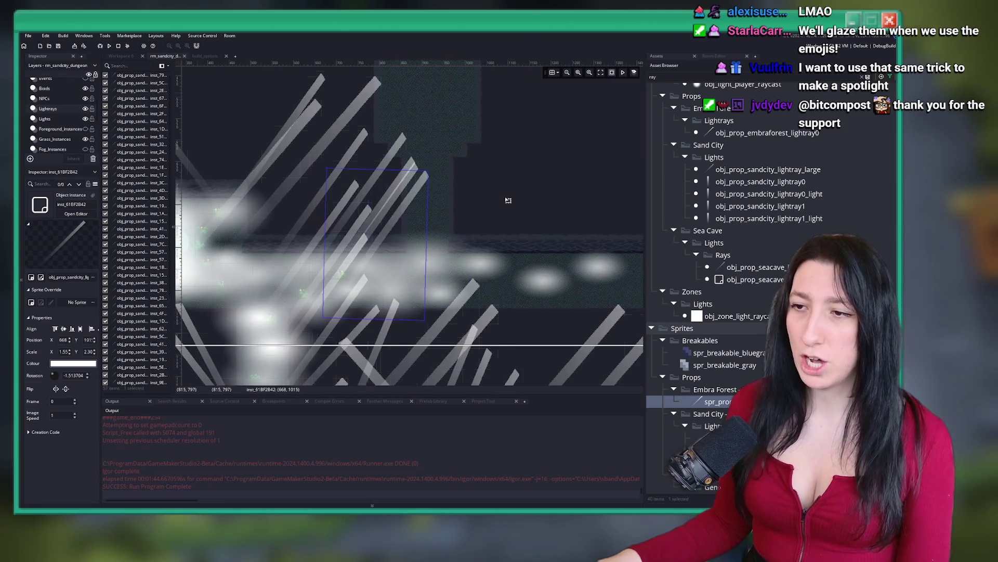
scroll(618, 190, up, 1)
click(324, 227)
drag(324, 228, 367, 200)
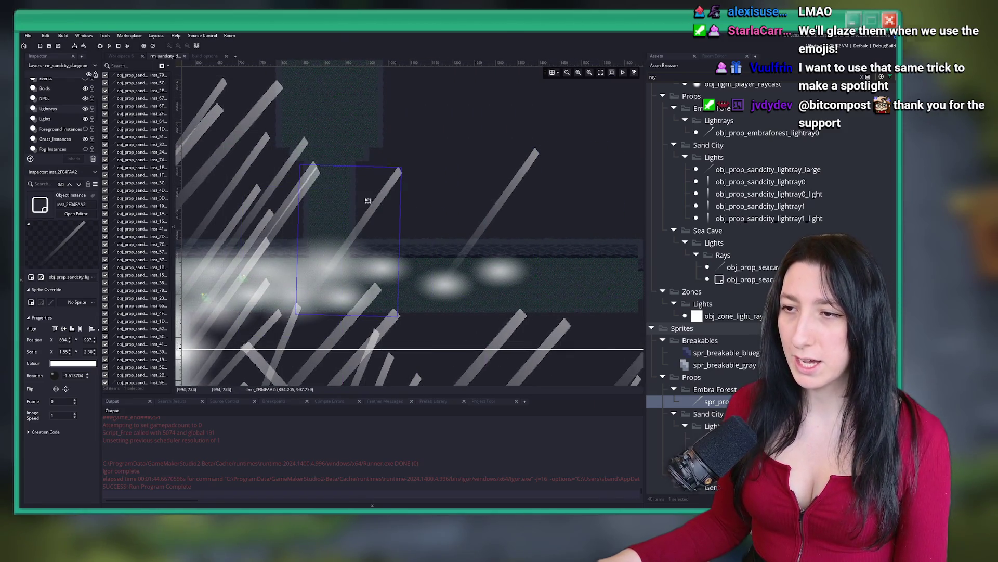
Rotate a light ray to a steeper angle, move it up-right, and shift another ray.
drag(241, 134, 224, 182)
drag(286, 258, 352, 233)
drag(401, 201, 428, 202)
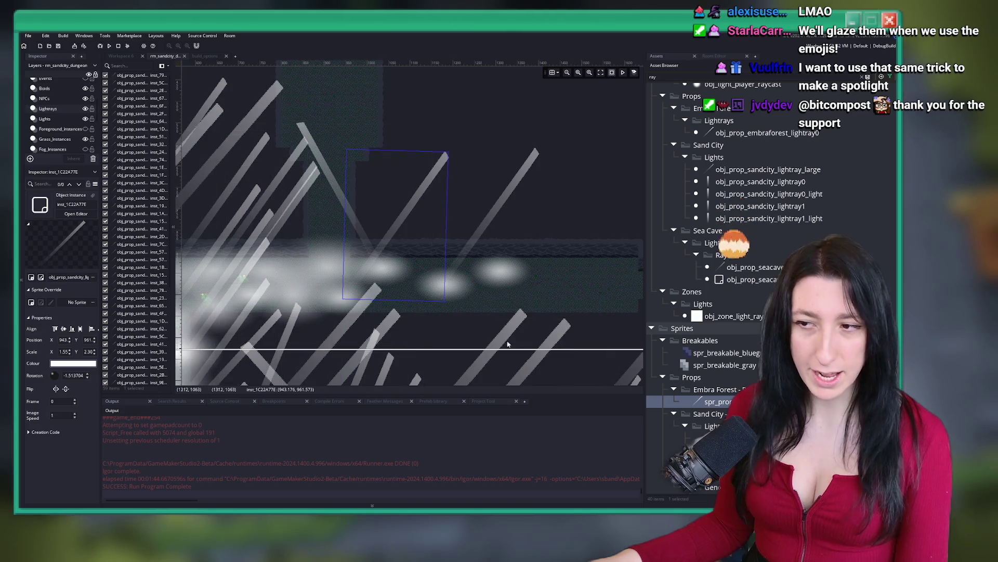
scroll(435, 156, down, 5)
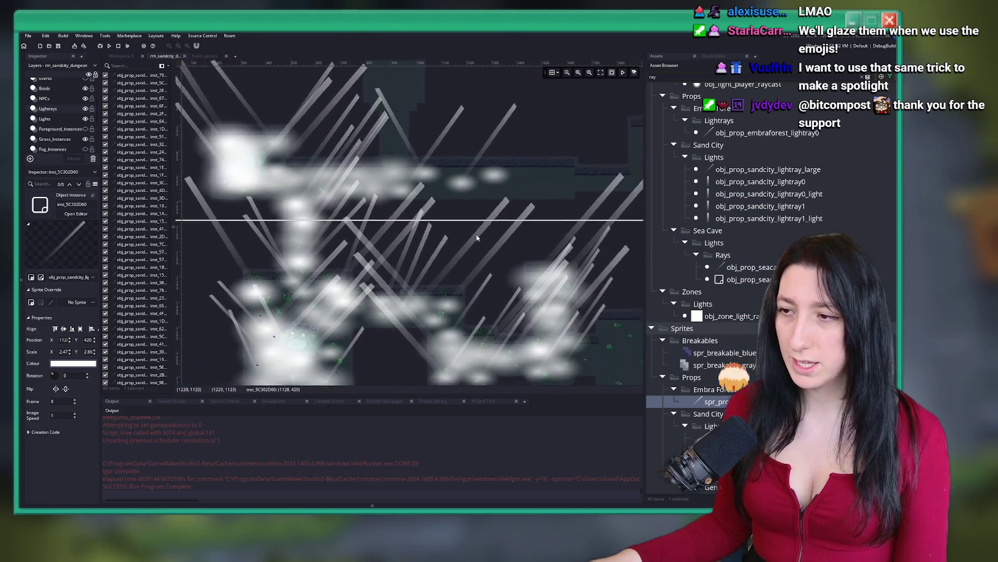
scroll(480, 78, up, 3)
scroll(480, 78, up, 1)
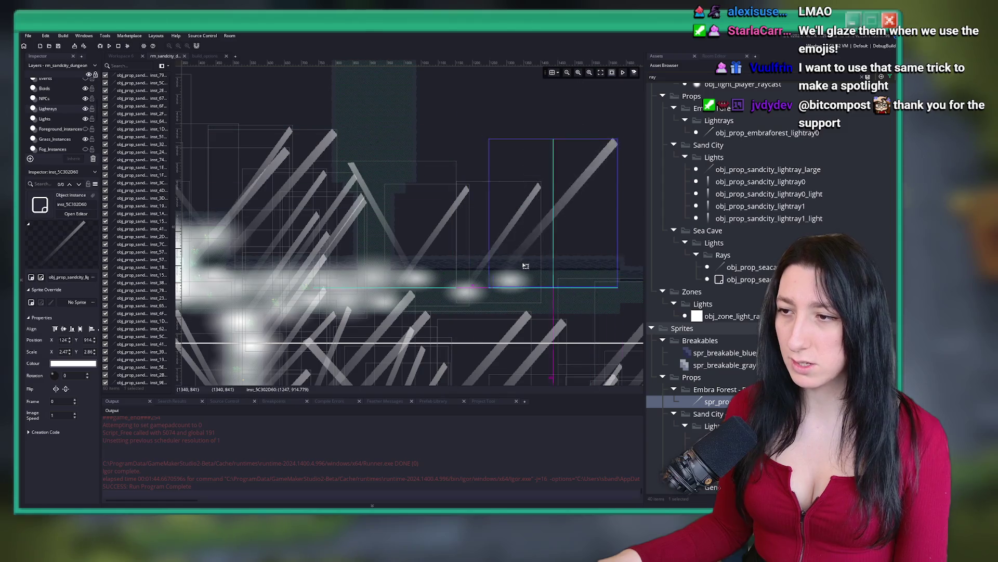
Move a ray down-left and tilt it about 29°, angle another to 71.57°, and duplicate it leftward.
click(524, 106)
mouse_move(525, 105)
mouse_down()
mouse_move(403, 242)
mouse_move(420, 246)
mouse_up()
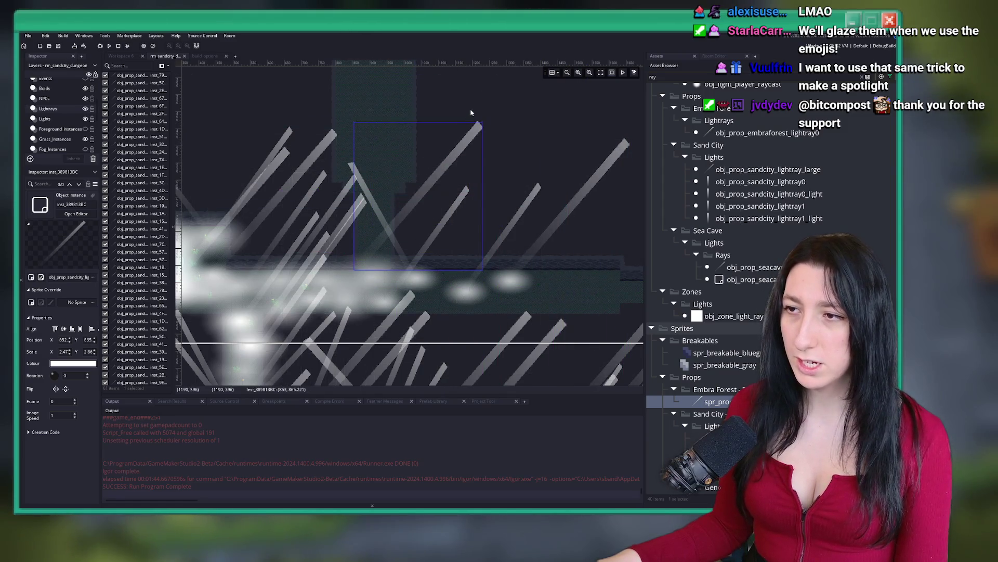
drag(466, 117, 368, 161)
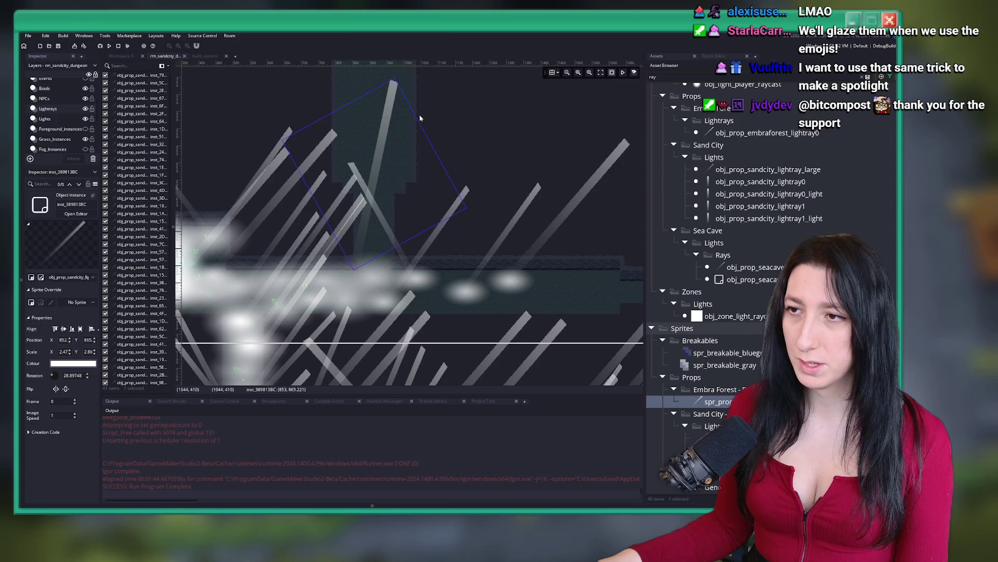
drag(391, 107, 333, 125)
click(371, 234)
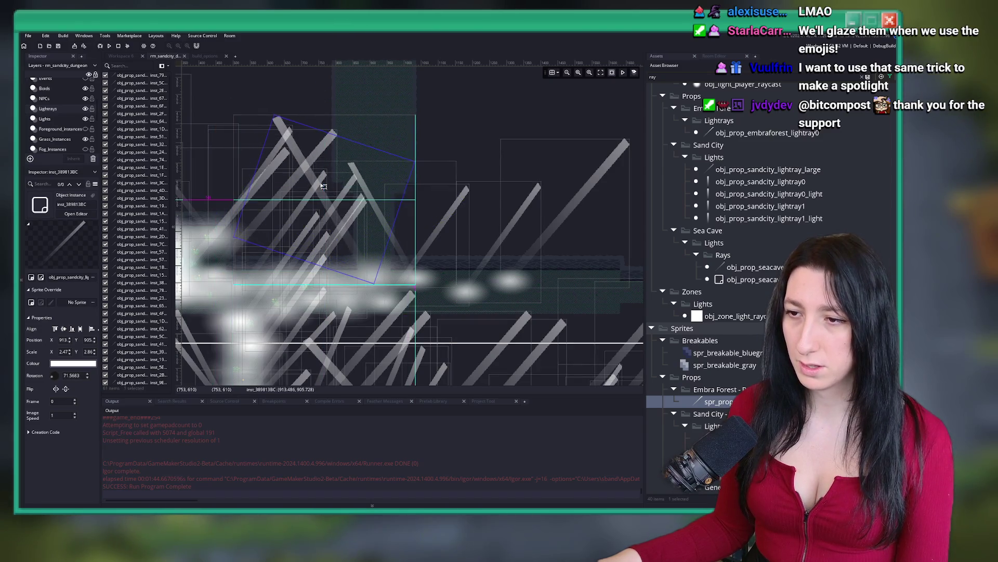
drag(371, 234, 315, 242)
scroll(315, 242, down, 5)
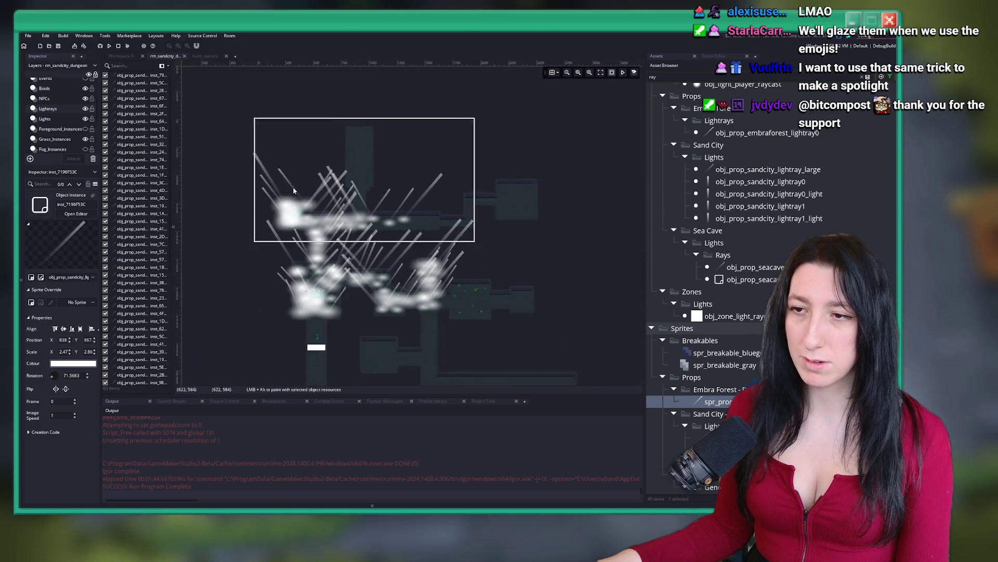
Toggle the Lightrays layer visibility off and back on.
click(85, 107)
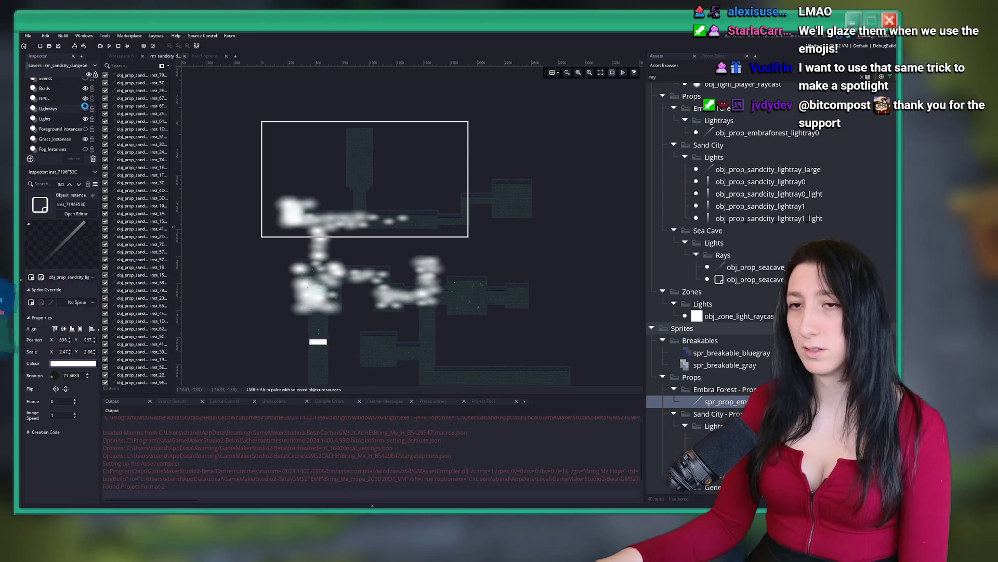
click(84, 107)
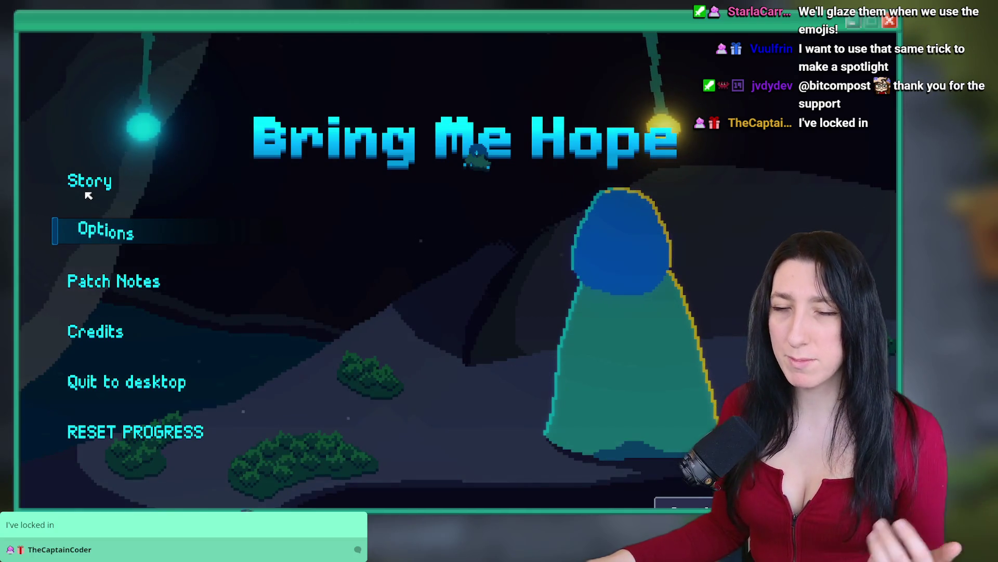
Start Story mode and walk the character through the caves, past the pond and up the corridors.
click(115, 179)
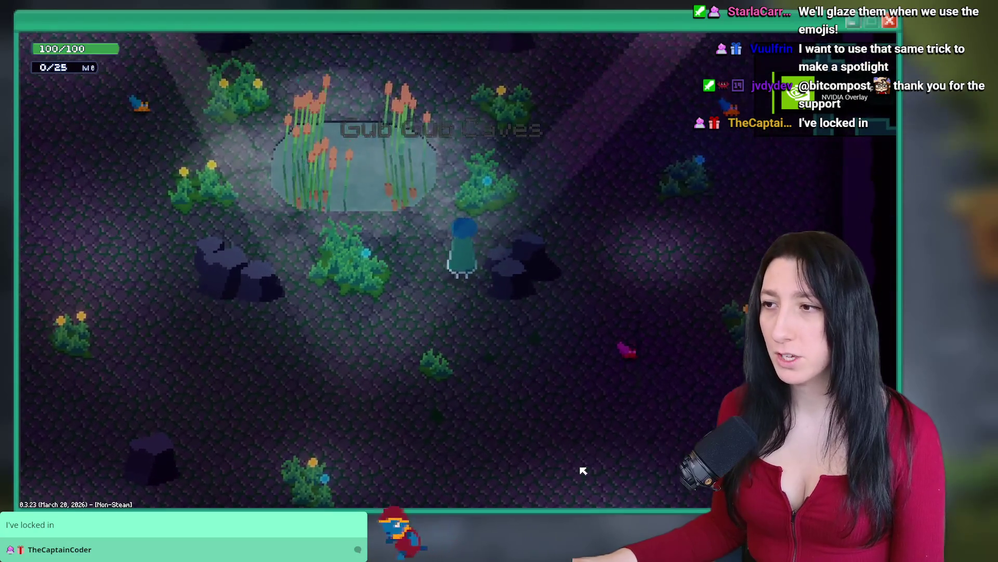
key(s)
key(d)
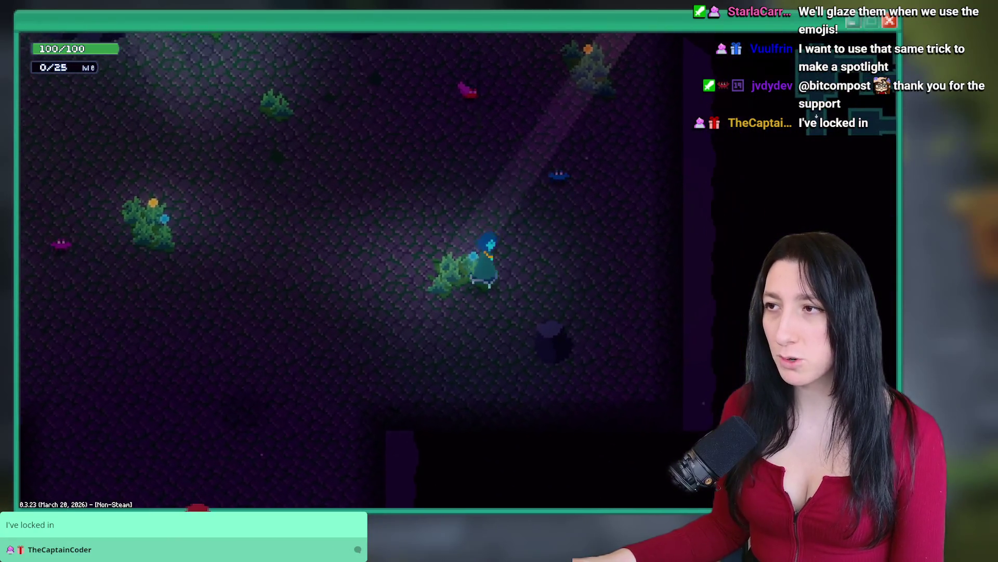
key(w)
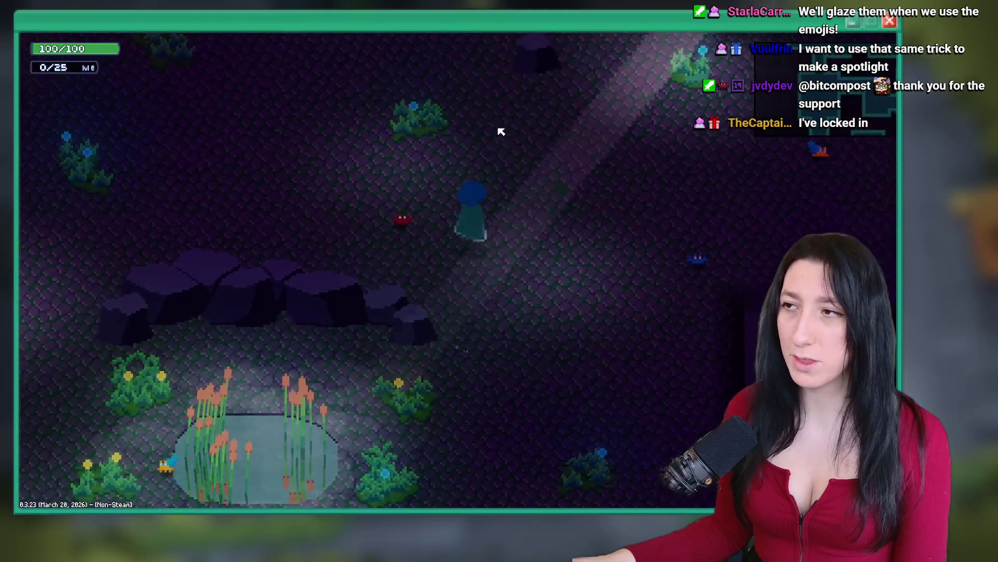
key(w)
key(s)
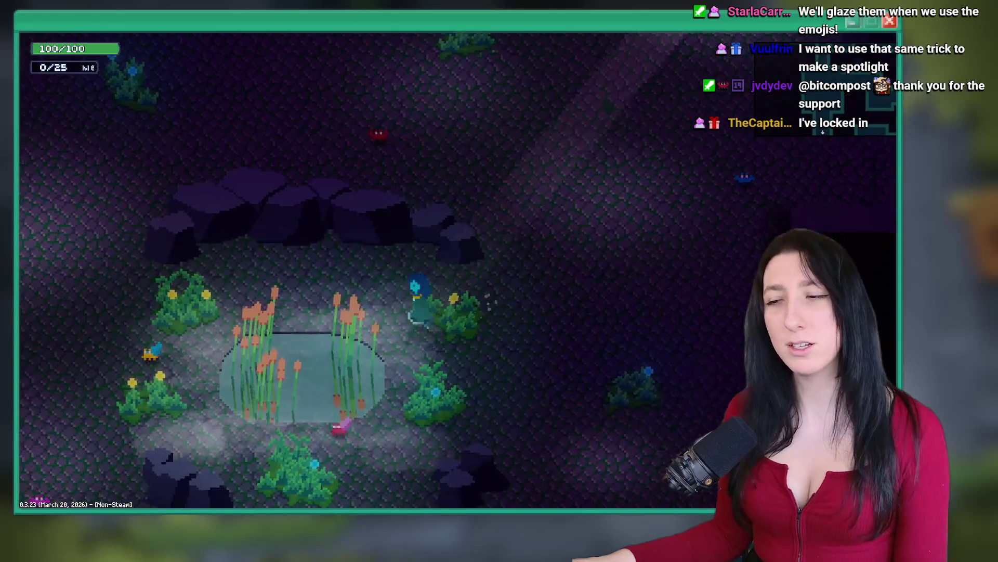
key(w)
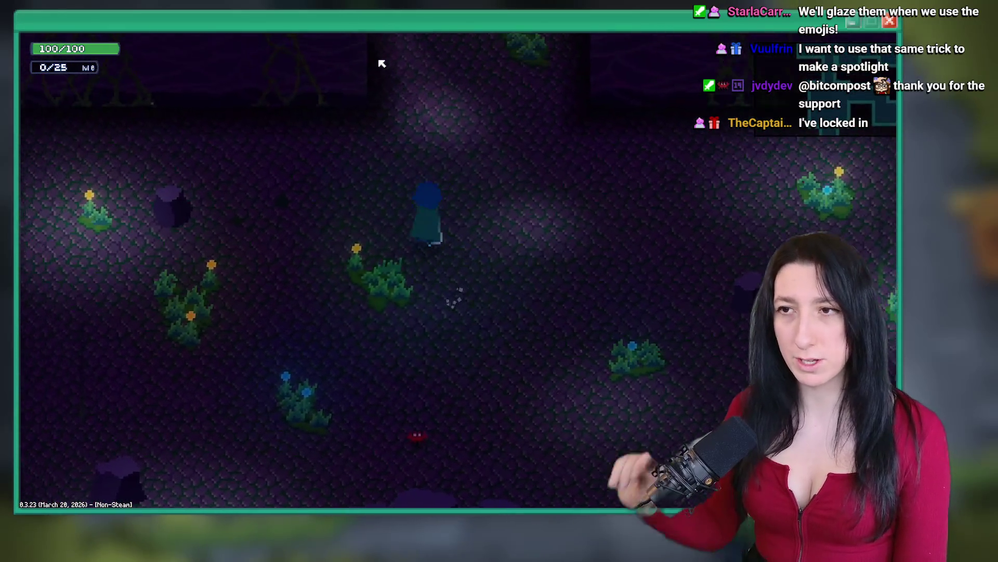
key(w)
key(s)
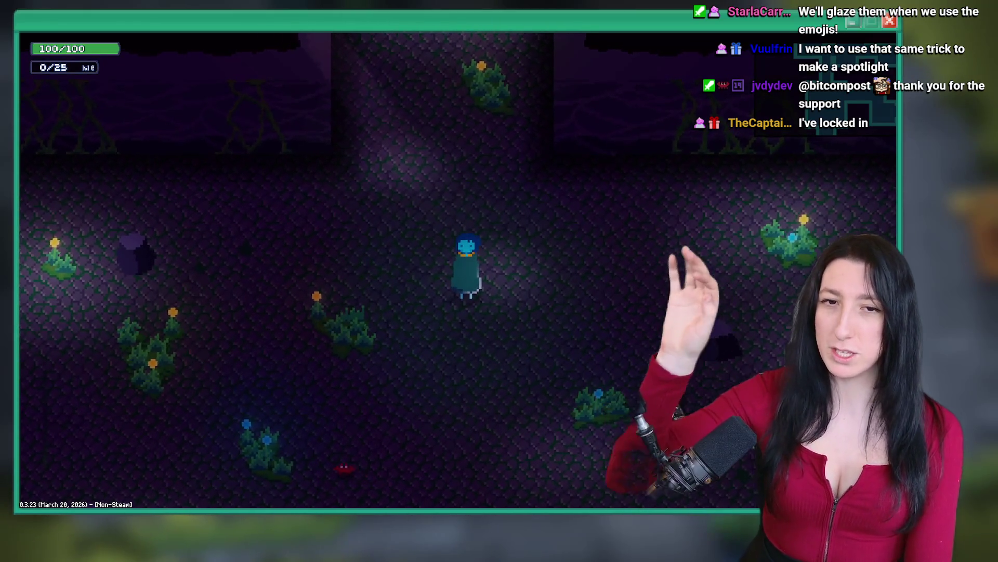
key(w)
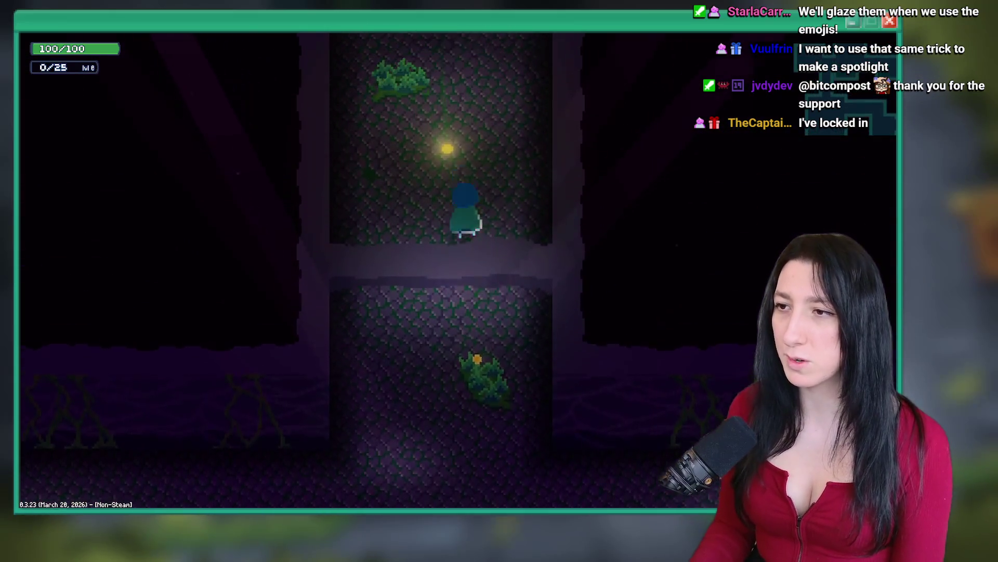
key(w)
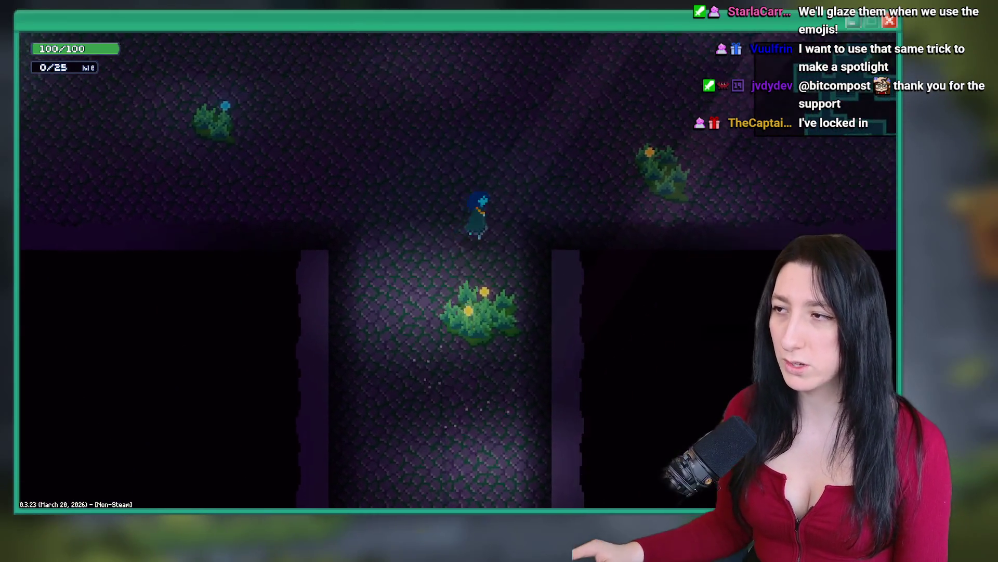
key(s)
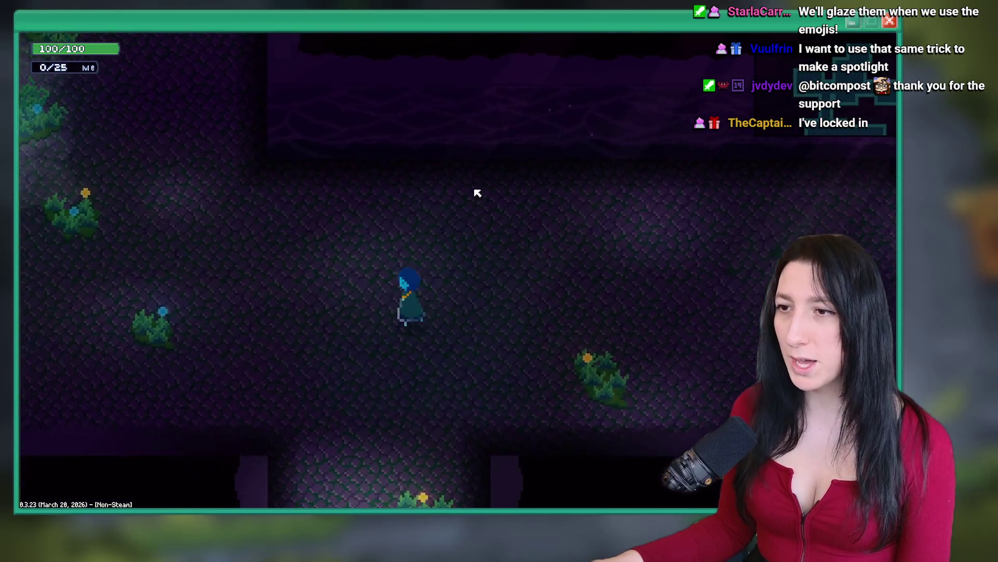
Hide the light glows layer in the room editor, then walk across the cave to compare.
key(alt+Tab)
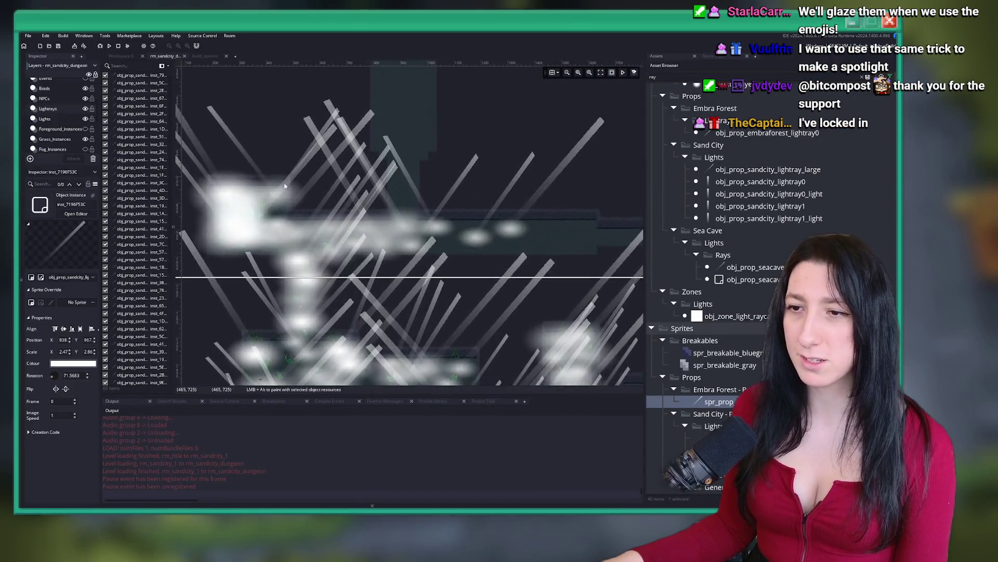
click(85, 119)
scroll(312, 208, up, 2)
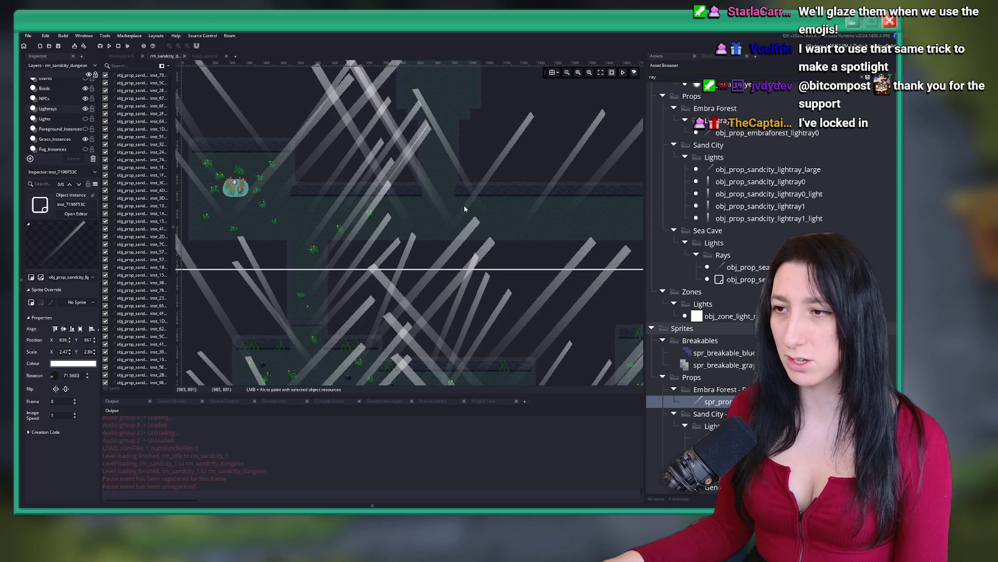
key(alt+Tab)
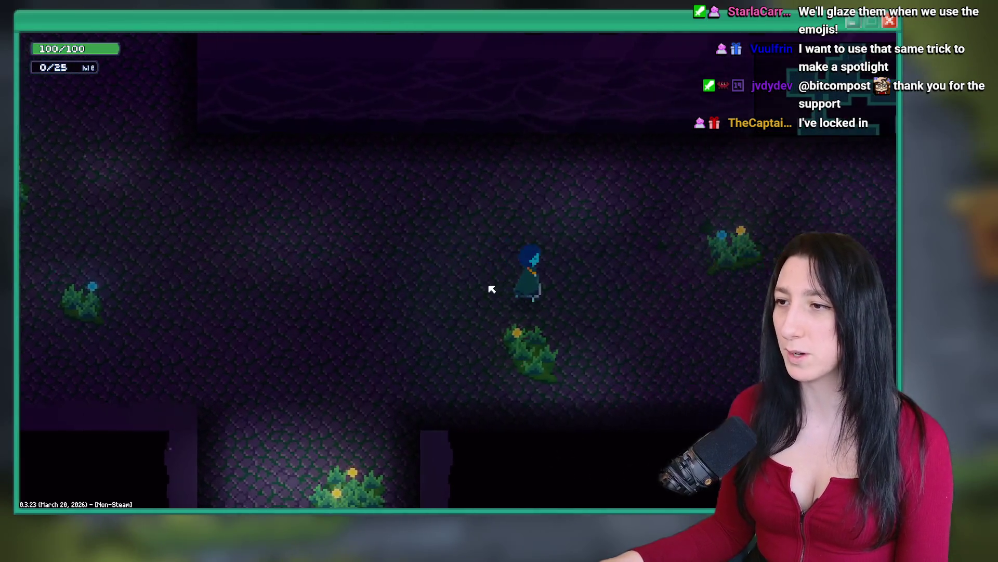
key(d)
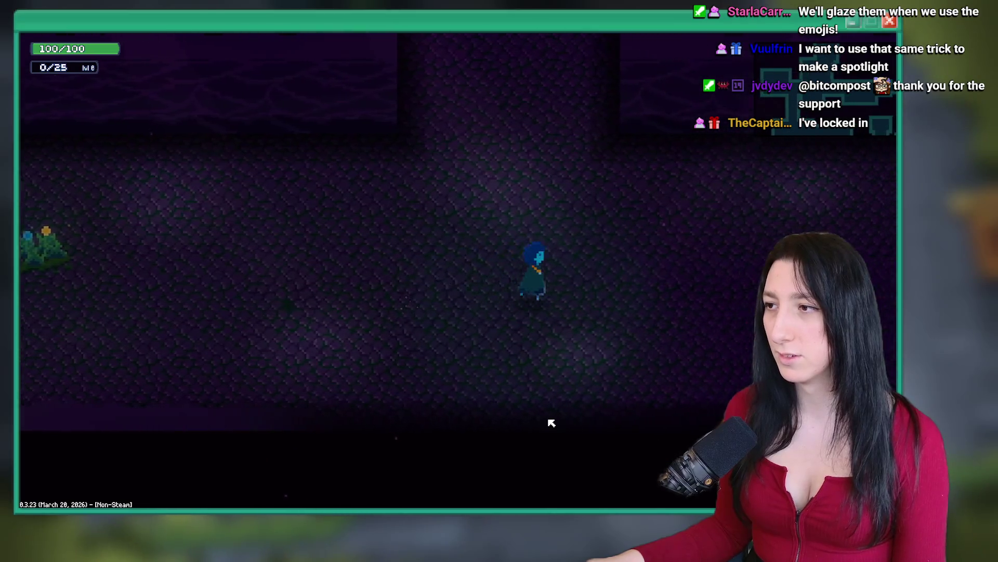
key(d)
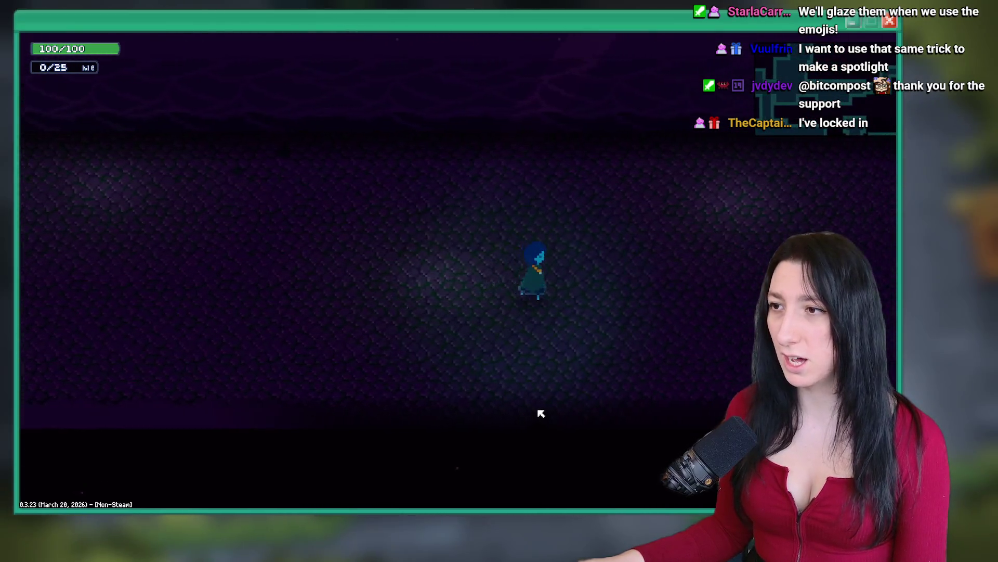
key(w)
key(a)
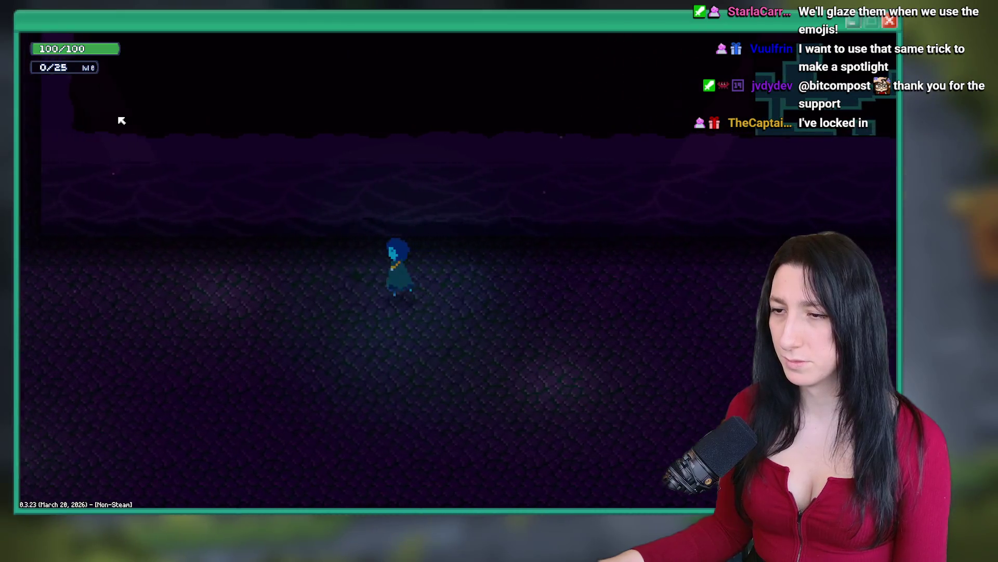
Enable GM Debug Overlay in Options > Performance, apply it, and open the World debug window.
key(Escape)
key(Down)
key(Return)
key(Down)
key(Down)
key(Down)
key(Down)
key(Down)
key(Return)
key(Down)
key(Down)
key(Right)
key(Down)
key(Return)
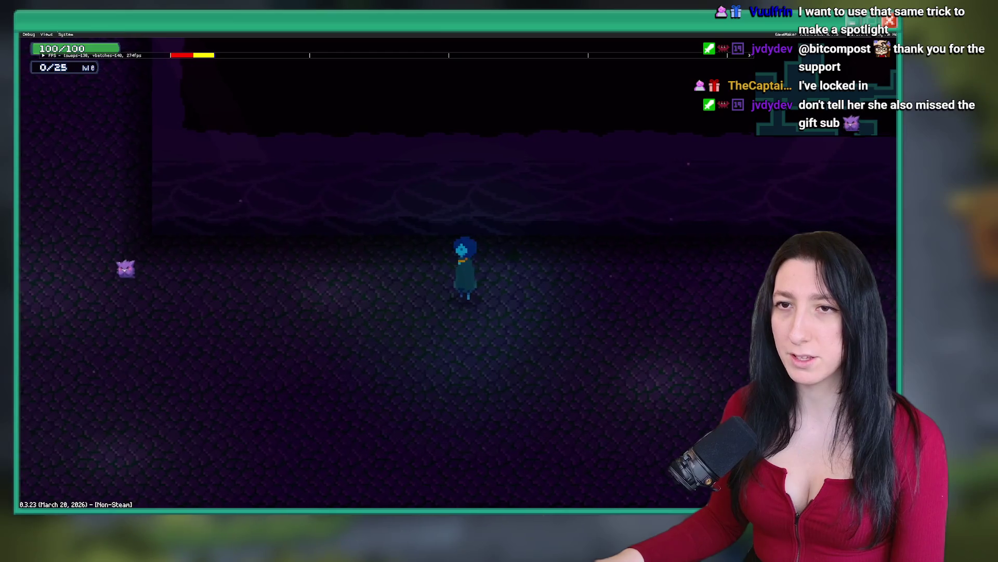
click(46, 43)
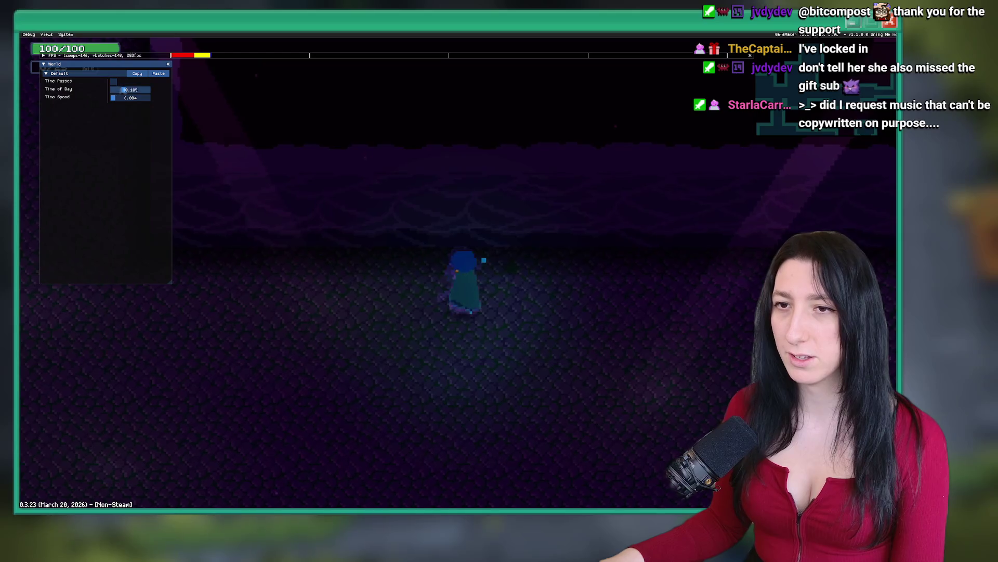
Raise Time of Day to about 45 and walk left toward the lit reed pond.
drag(130, 89, 140, 89)
key(d)
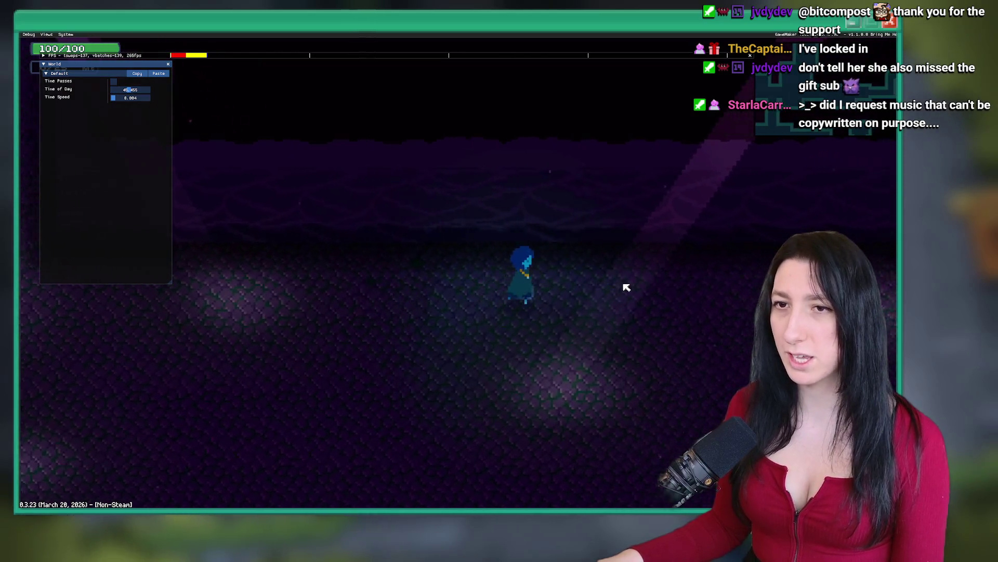
key(w)
key(a)
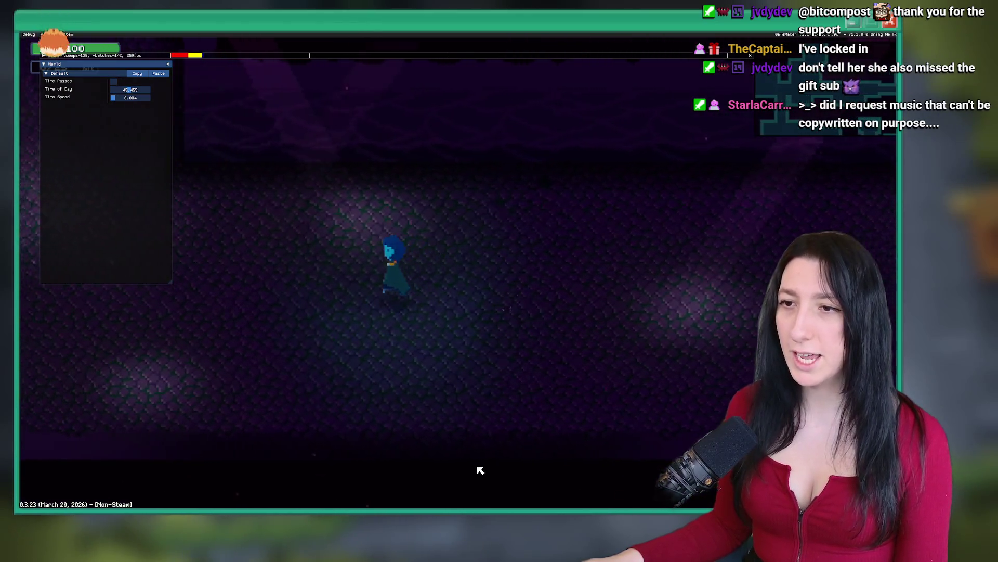
key(a)
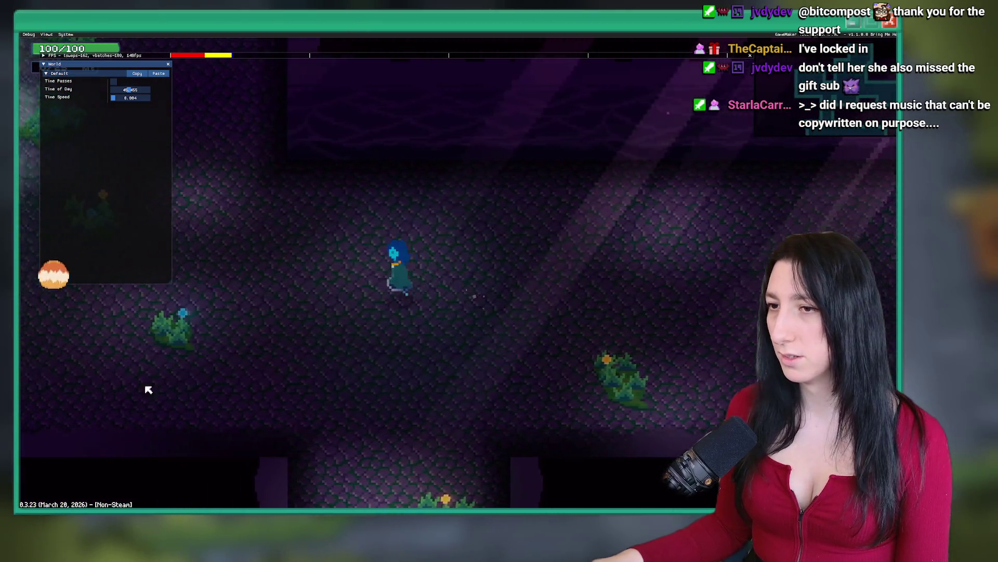
key(a)
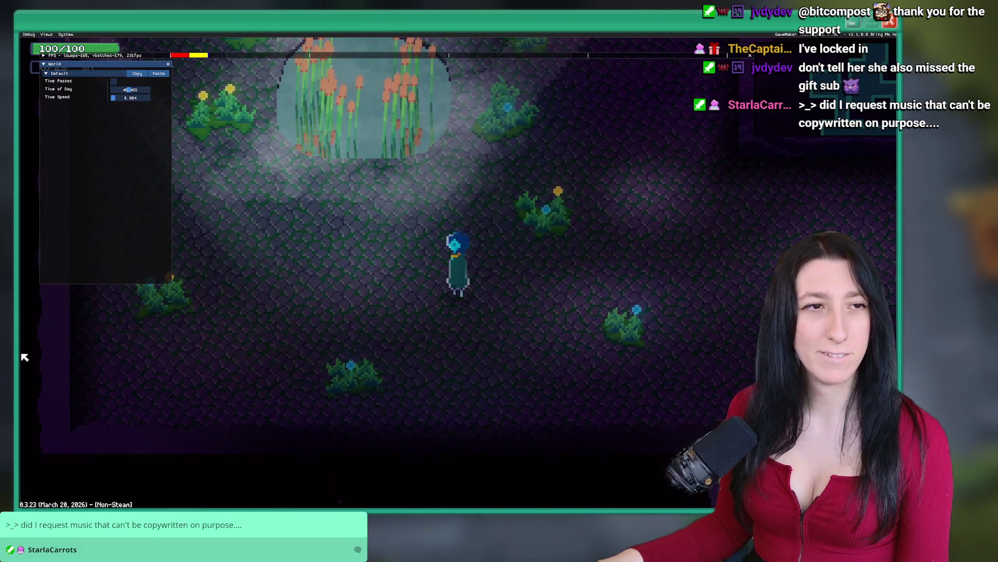
Walk the character all the way around the reed pond.
key(w)
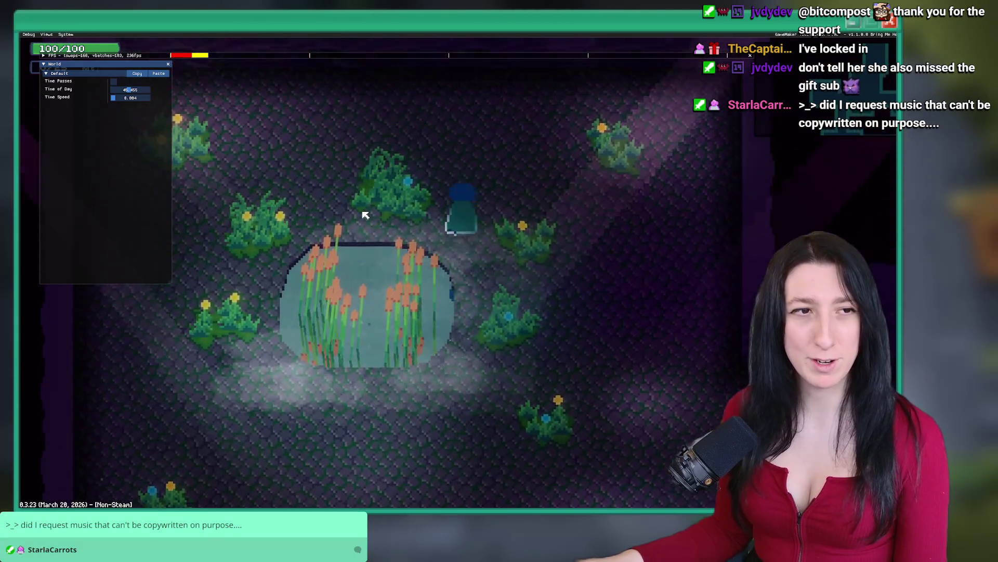
key(s)
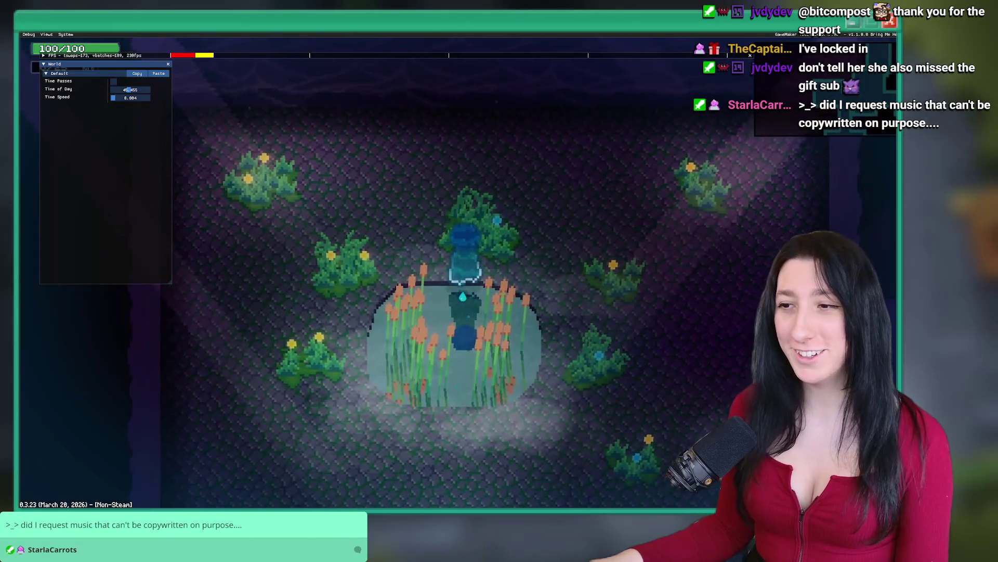
key(a)
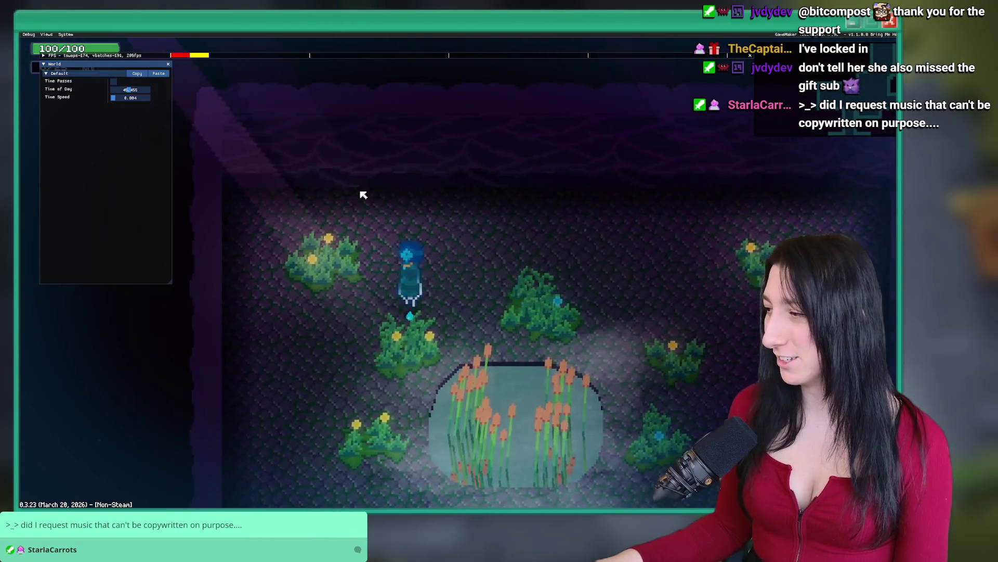
key(s)
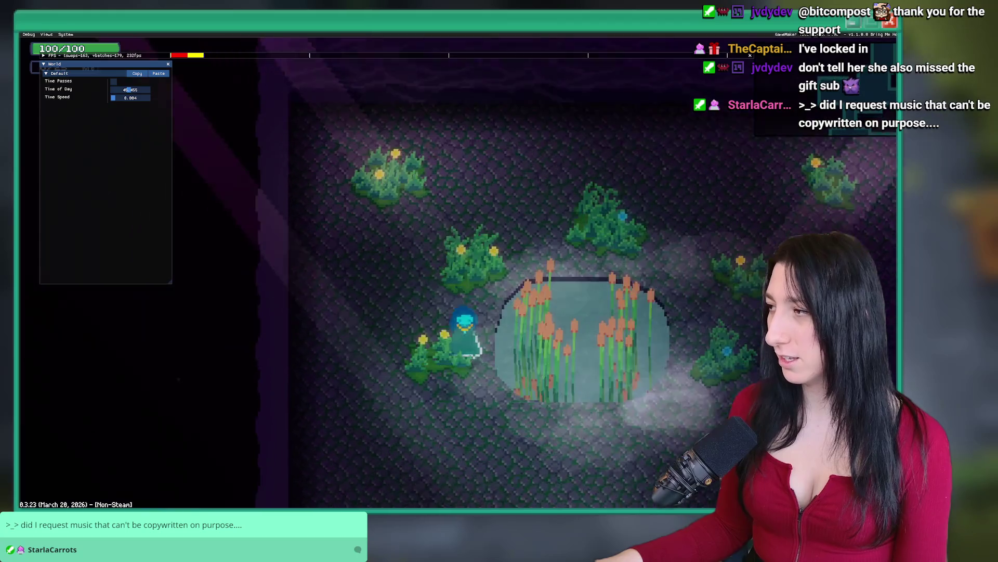
key(s)
key(d)
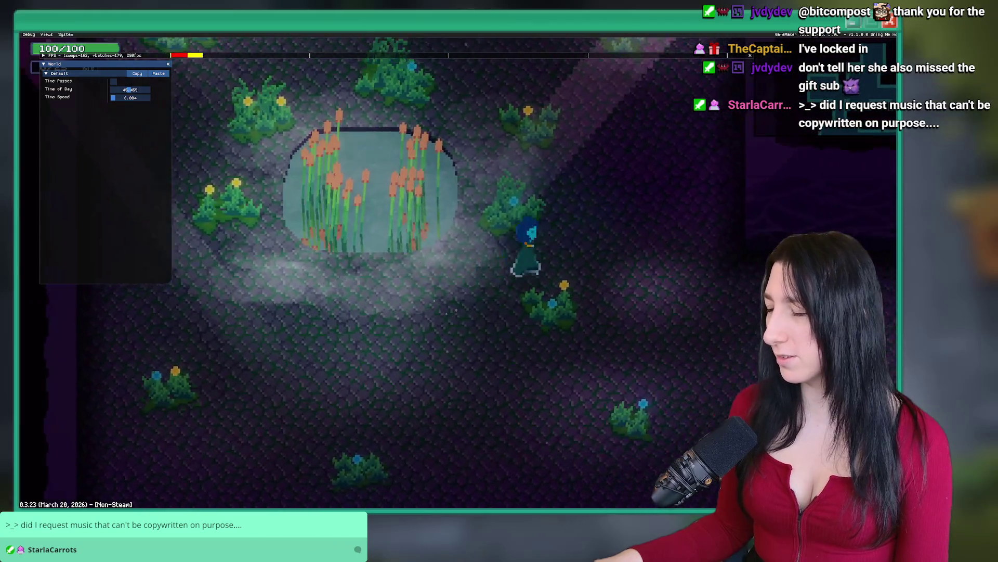
key(w)
key(a)
key(a)
key(s)
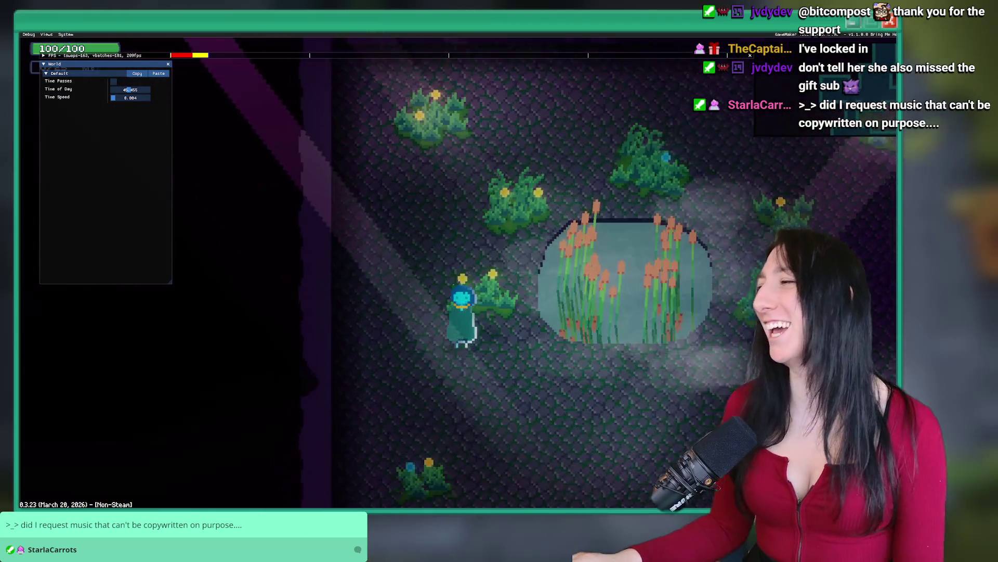
key(d)
key(d)
key(w)
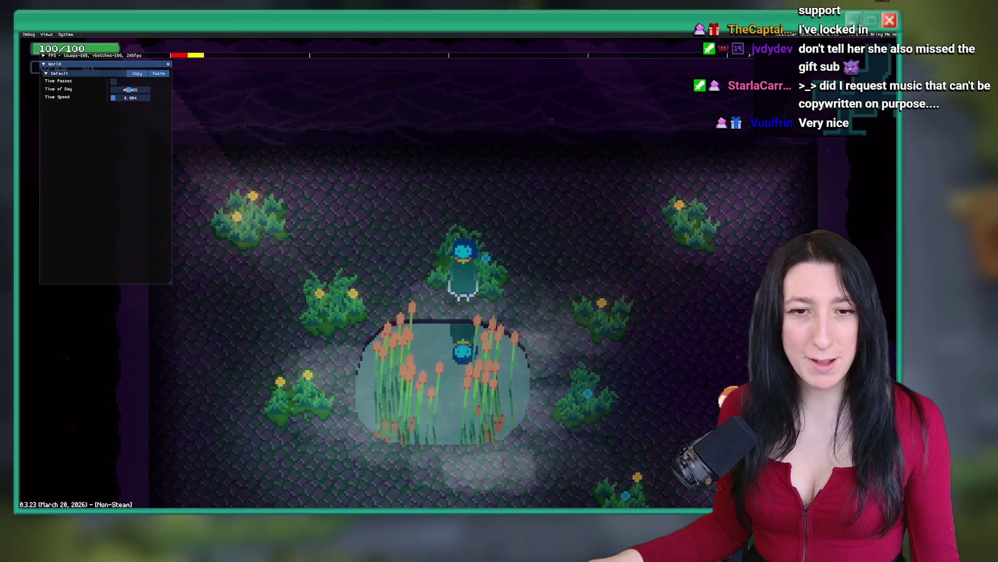
Walk up and right across the room, then back down-left beside the pond.
key(w)
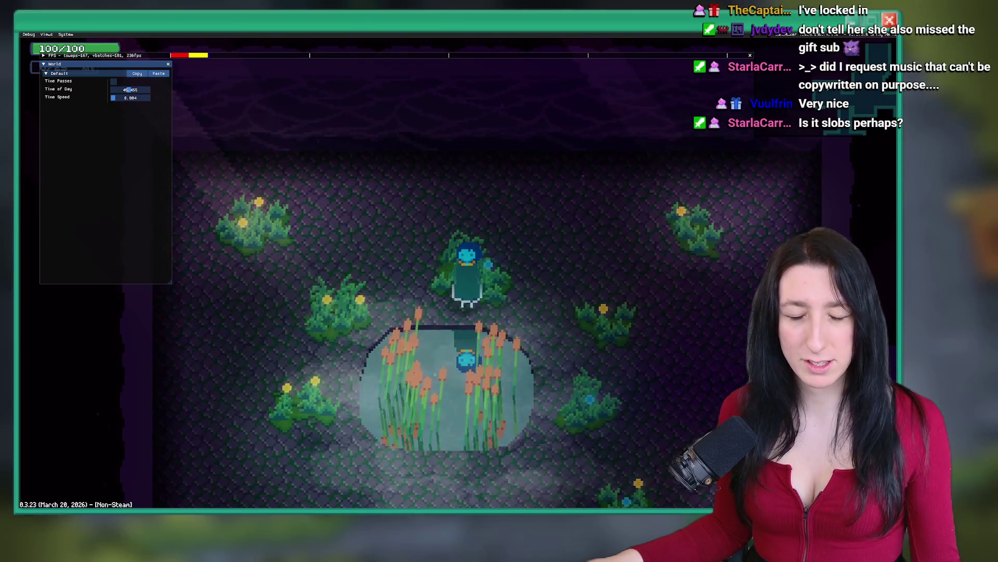
key(w)
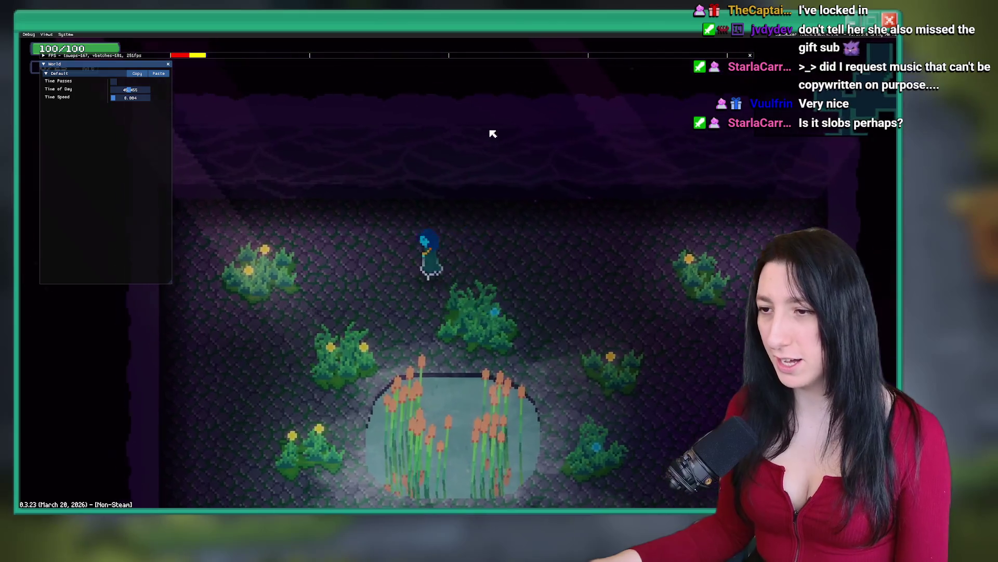
key(d)
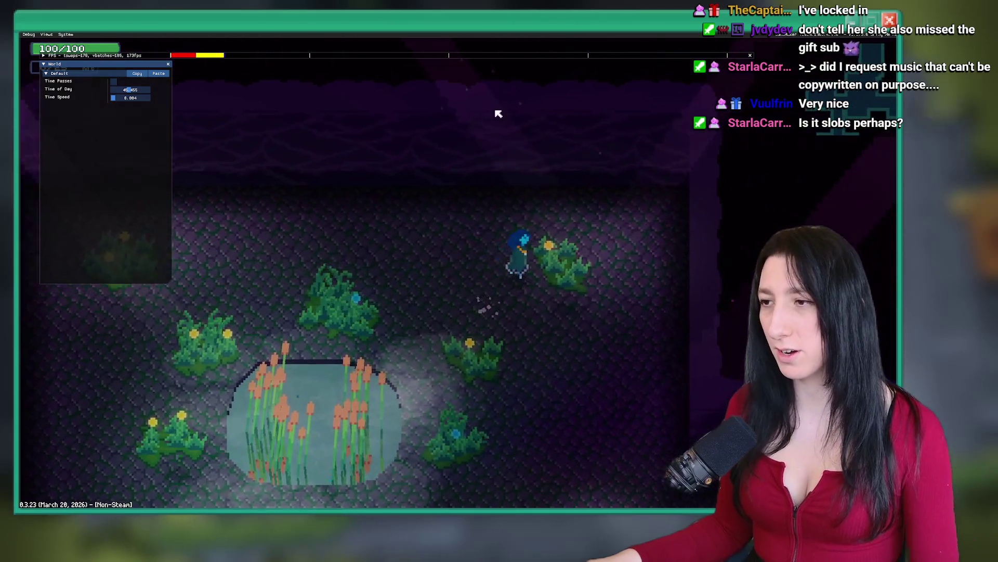
key(s)
key(a)
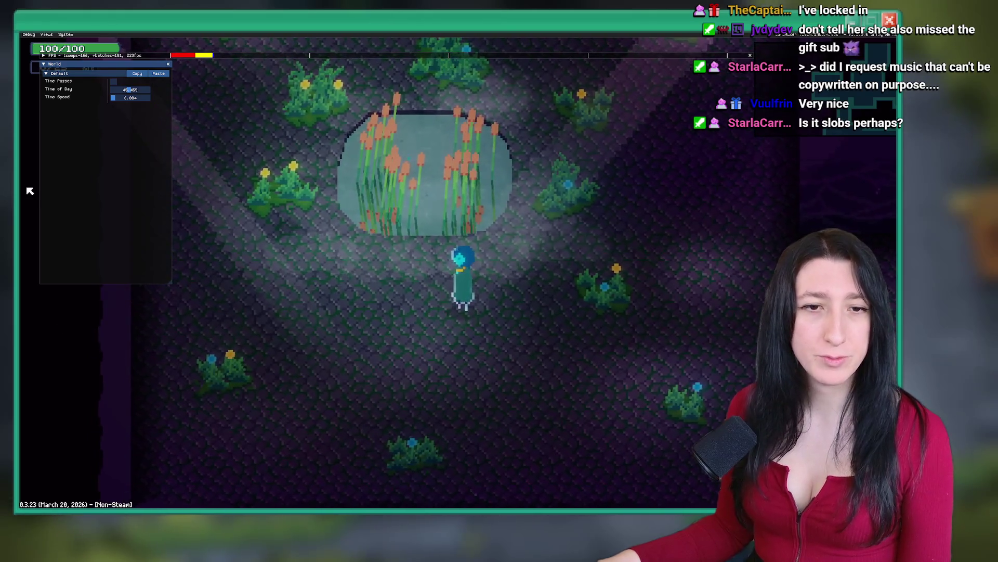
Walk right through the cave toward the dark walls, then set Time of Day to 100.
key(w)
key(d)
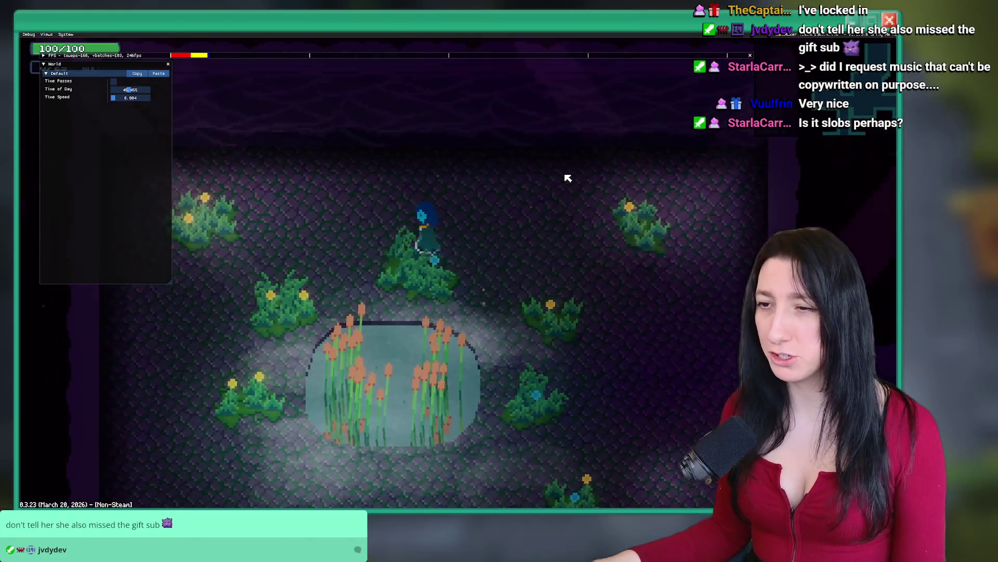
key(s)
key(d)
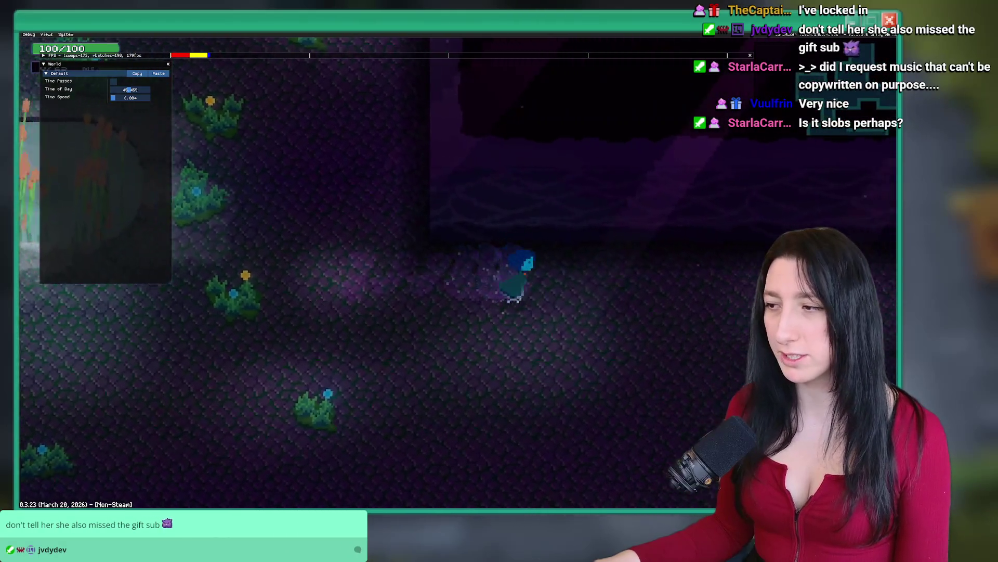
key(d)
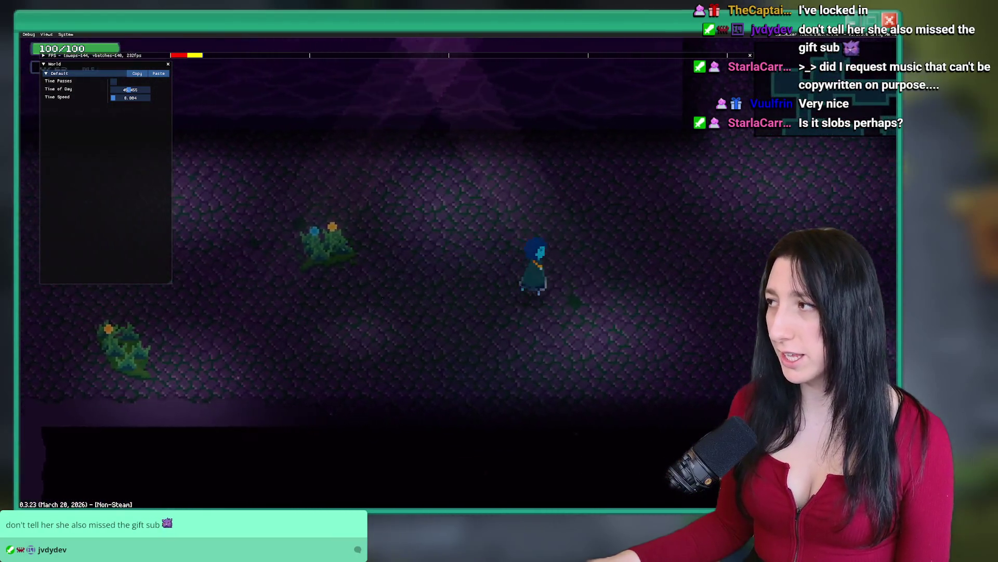
key(w)
key(a)
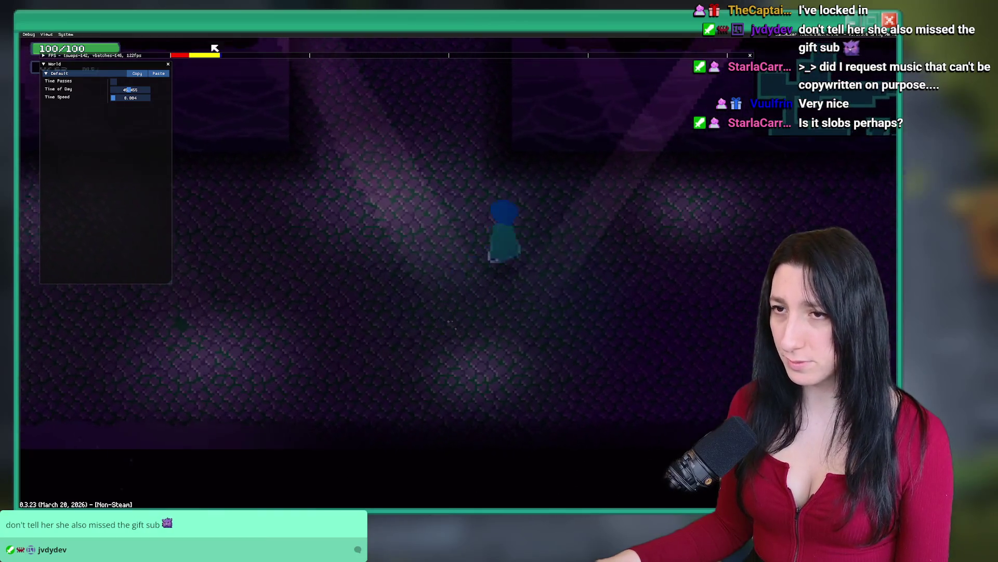
key(s)
drag(140, 92, 346, 188)
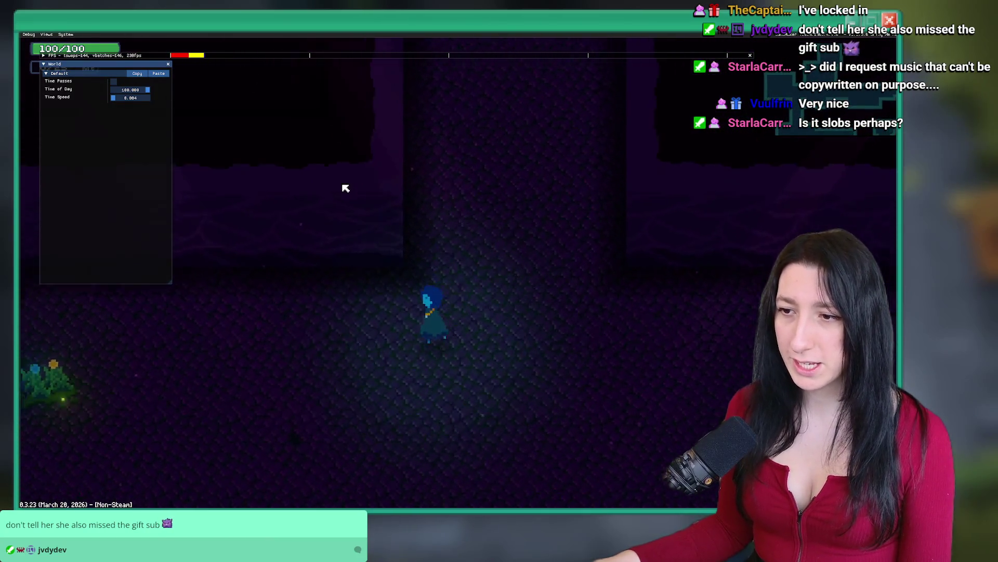
Stop the playtest and return to the rm_sandcity_dungeon room editor.
key(a)
key(a)
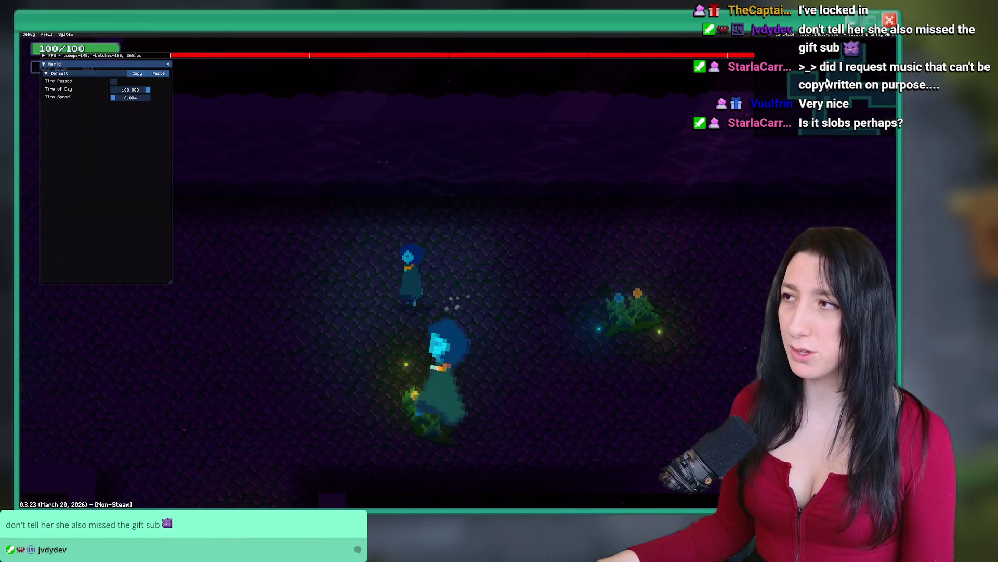
key(alt+F4)
scroll(455, 203, down, 5)
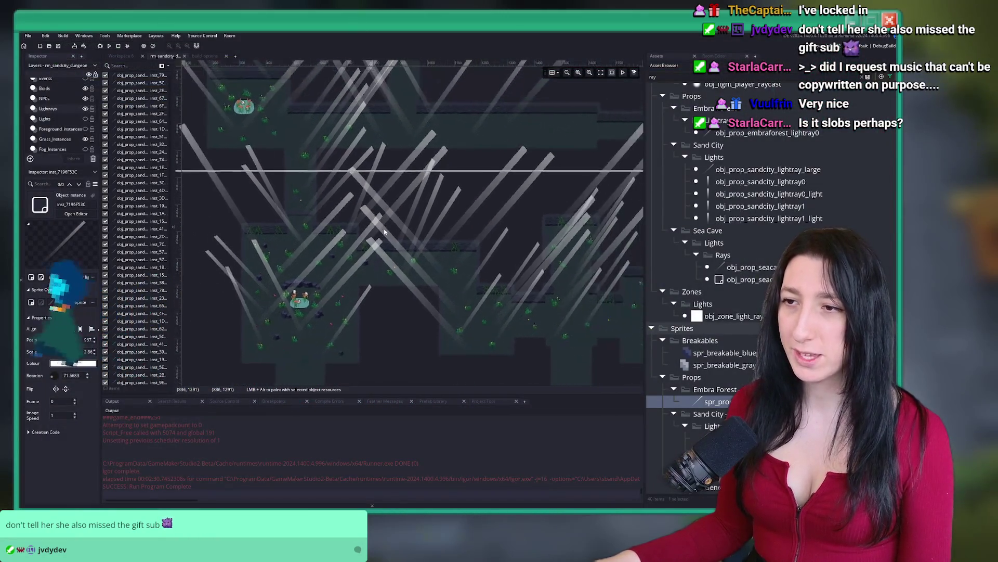
scroll(329, 138, up, 1)
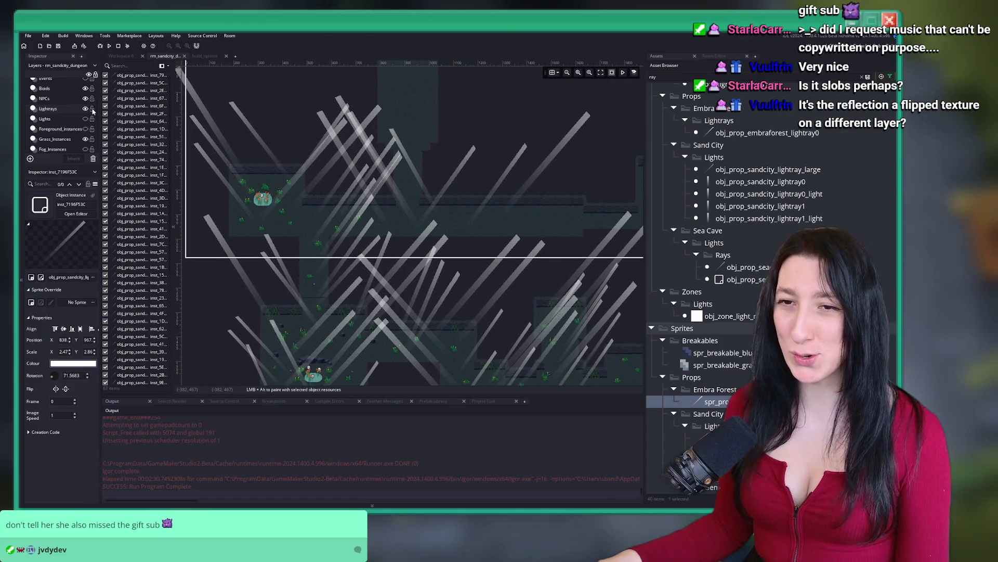
Hide Lightrays, show and select the Lights layer, then make Lightrays visible again.
click(45, 119)
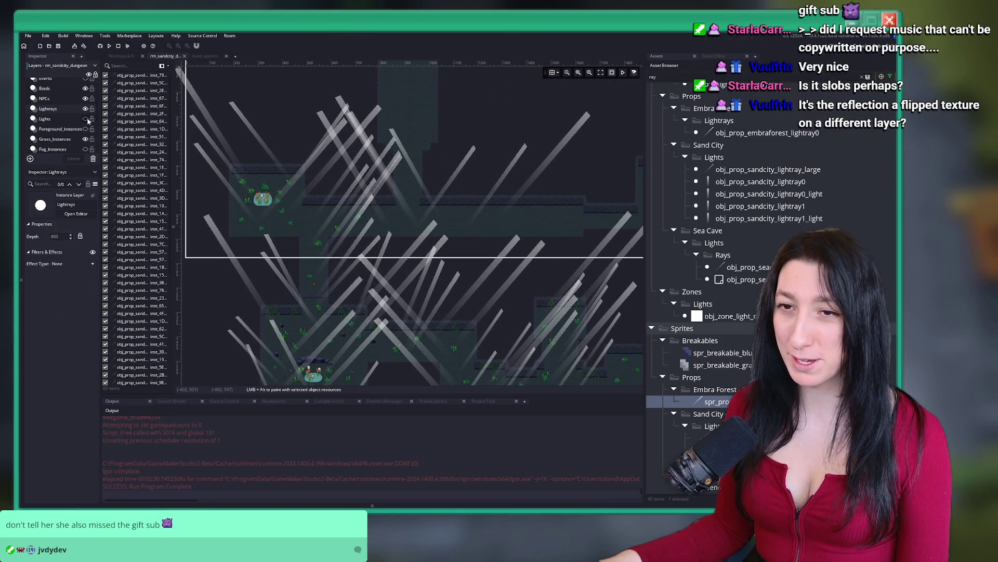
click(85, 119)
click(85, 108)
scroll(379, 238, up, 2)
scroll(378, 238, down, 5)
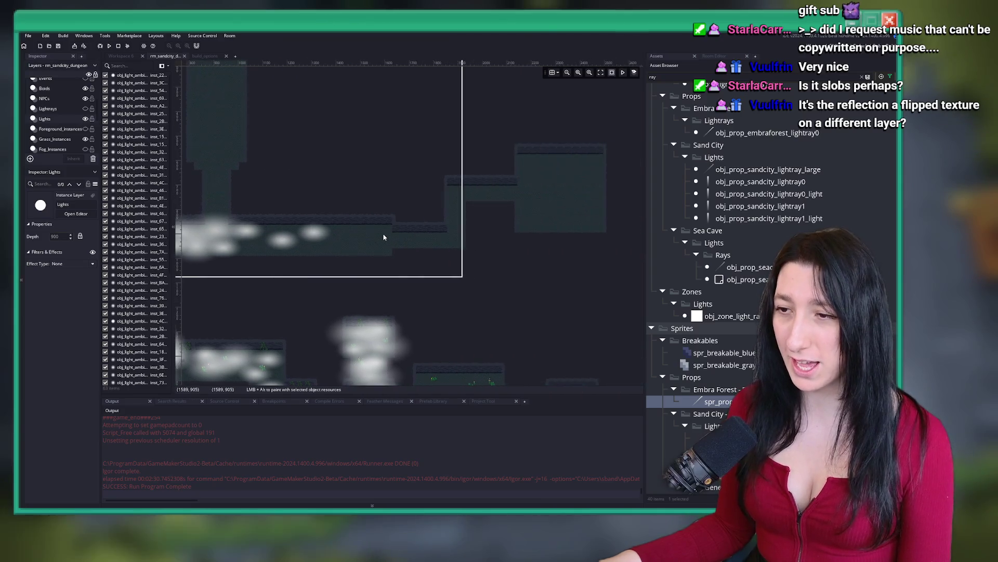
scroll(407, 165, up, 6)
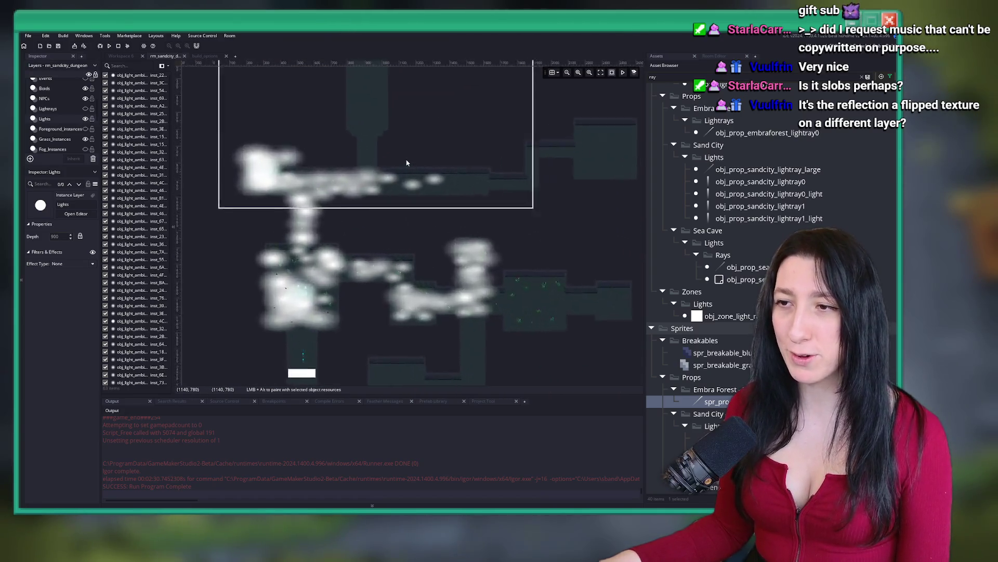
click(85, 108)
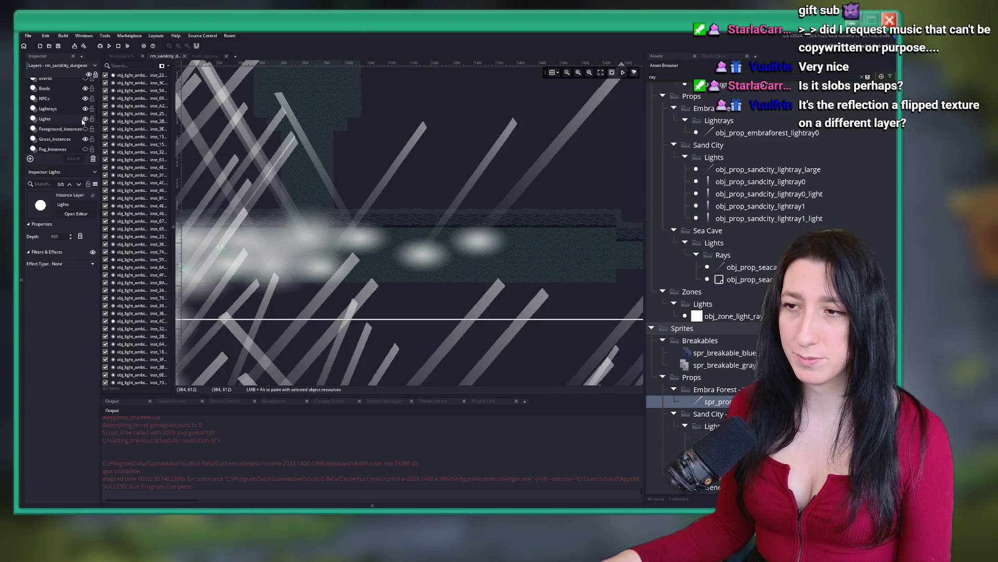
Move a light slightly lower-right and Alt-drag a copy of it further right.
click(311, 262)
mouse_move(343, 286)
mouse_down()
mouse_move(499, 260)
mouse_move(551, 271)
mouse_move(422, 283)
mouse_up()
mouse_move(356, 268)
mouse_down()
mouse_move(431, 270)
mouse_move(344, 287)
mouse_up()
mouse_move(335, 248)
mouse_down()
mouse_move(395, 250)
mouse_move(566, 220)
mouse_move(577, 200)
mouse_up()
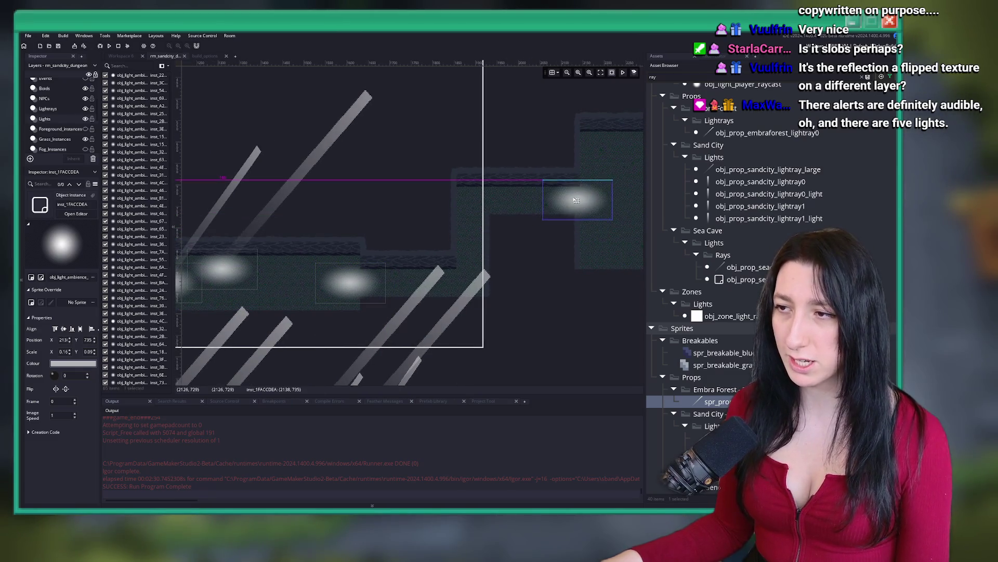
Alt-drag a copy of a light ray up-right into the raised right-hand corridor.
scroll(485, 145, down, 2)
click(272, 192)
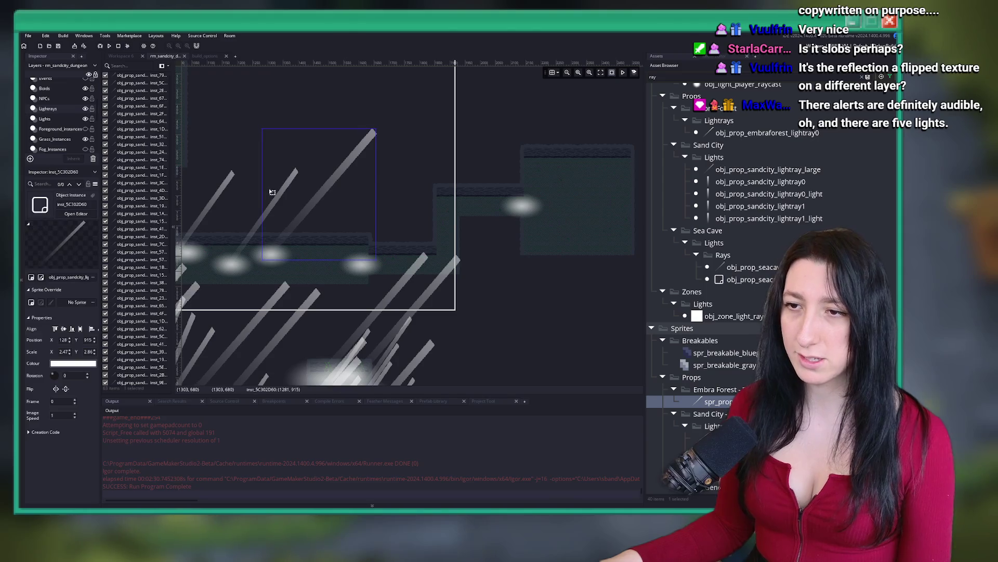
mouse_move(316, 207)
mouse_down()
mouse_move(437, 213)
mouse_move(419, 210)
mouse_move(601, 162)
mouse_move(676, 125)
mouse_up()
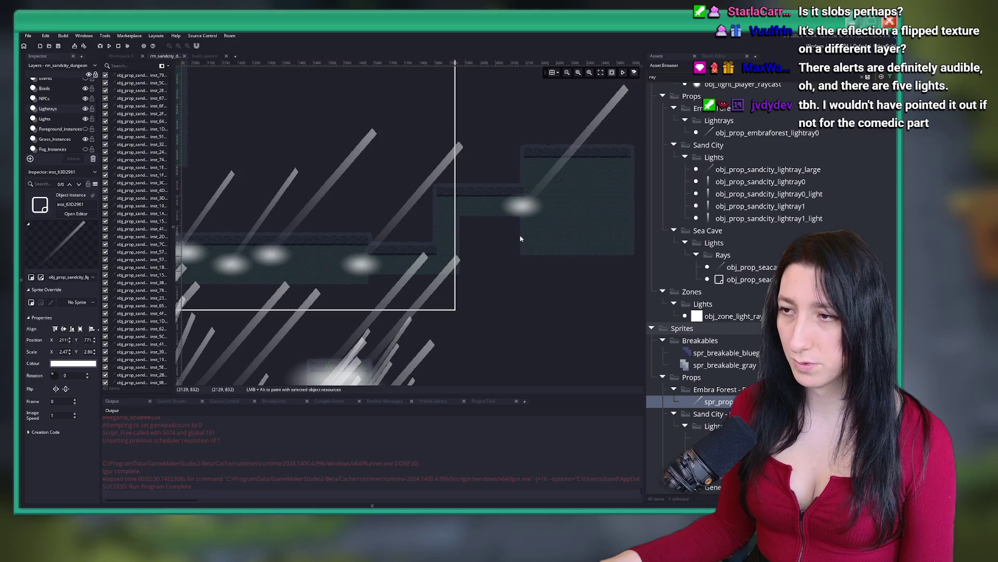
scroll(524, 225, down, 1)
scroll(524, 225, down, 1)
scroll(544, 213, down, 1)
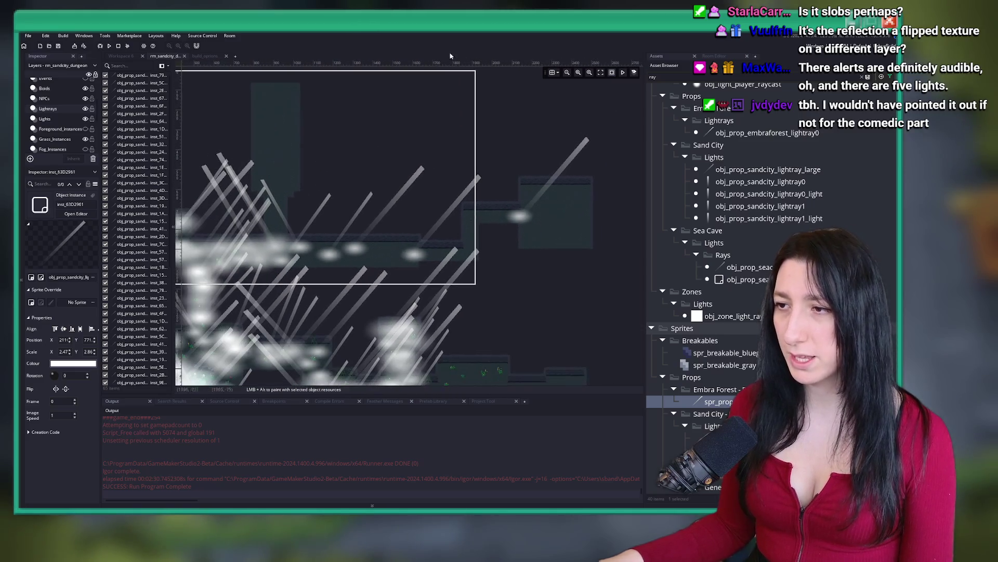
Hide the Lightrays layer and select the Props_Instances layer.
click(85, 108)
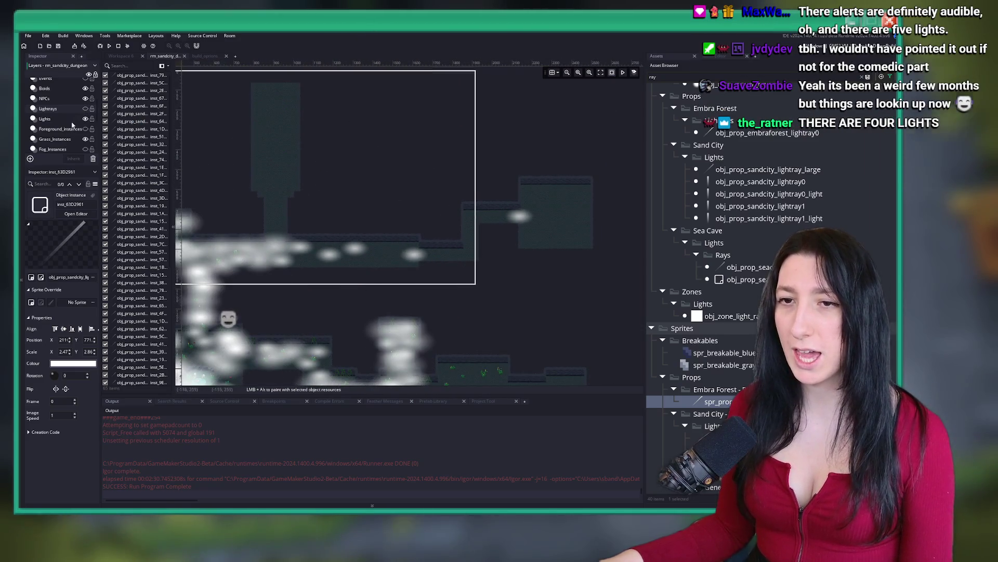
scroll(69, 136, down, 3)
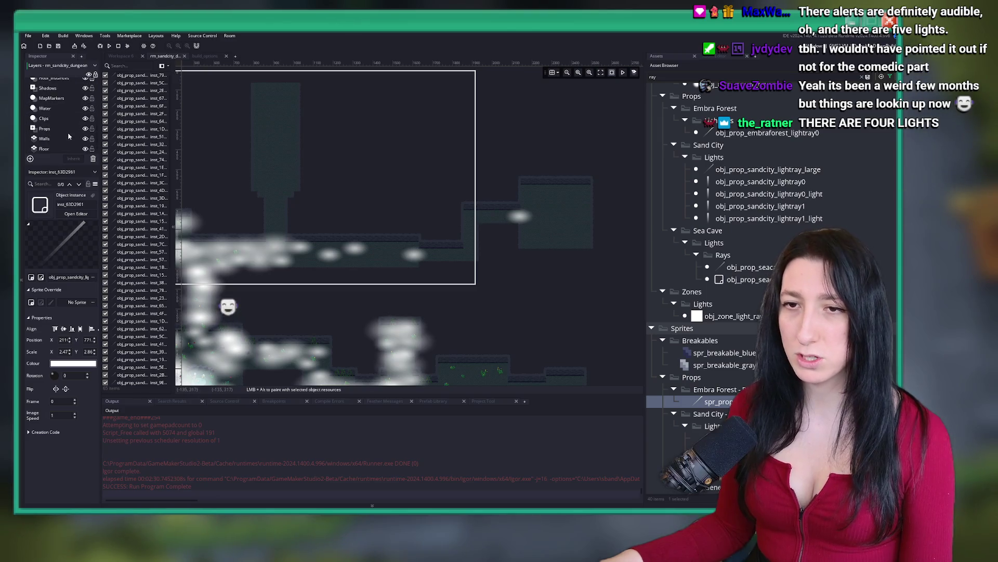
scroll(60, 94, up, 1)
click(54, 95)
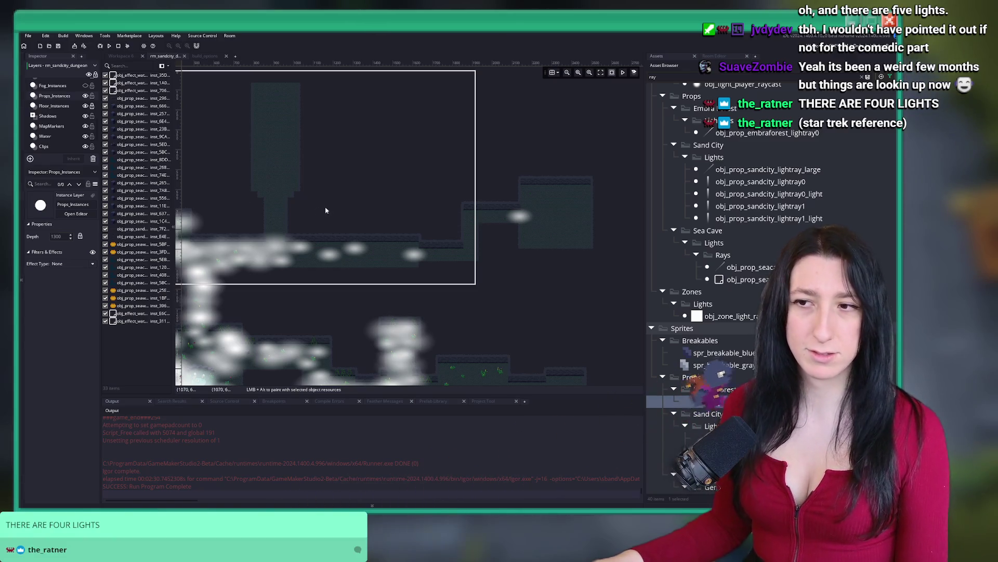
Inspect the Lights, Grass_Instances and Foreground_Instances layers, then return to Props_Instances.
scroll(446, 156, down, 3)
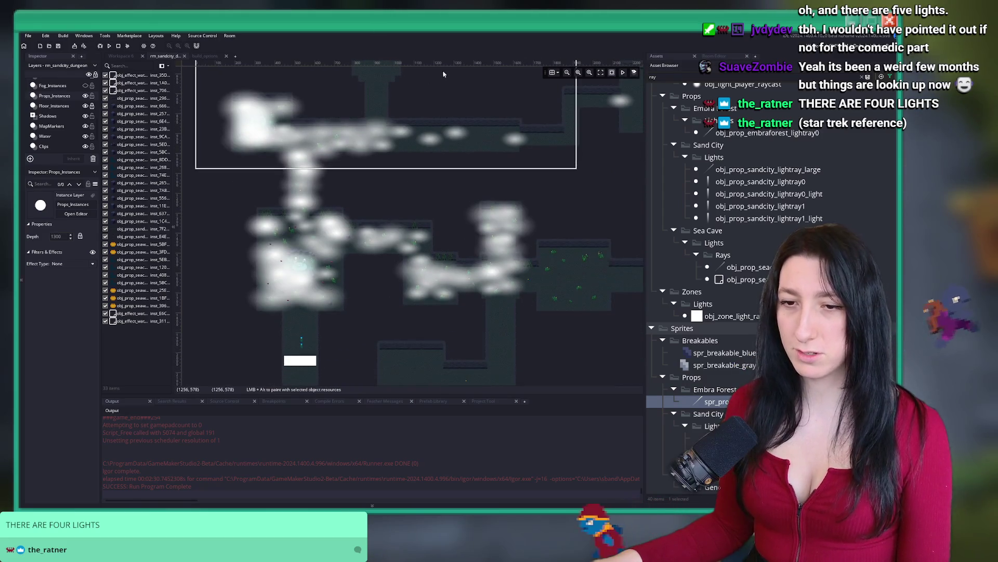
scroll(36, 118, up, 2)
click(45, 97)
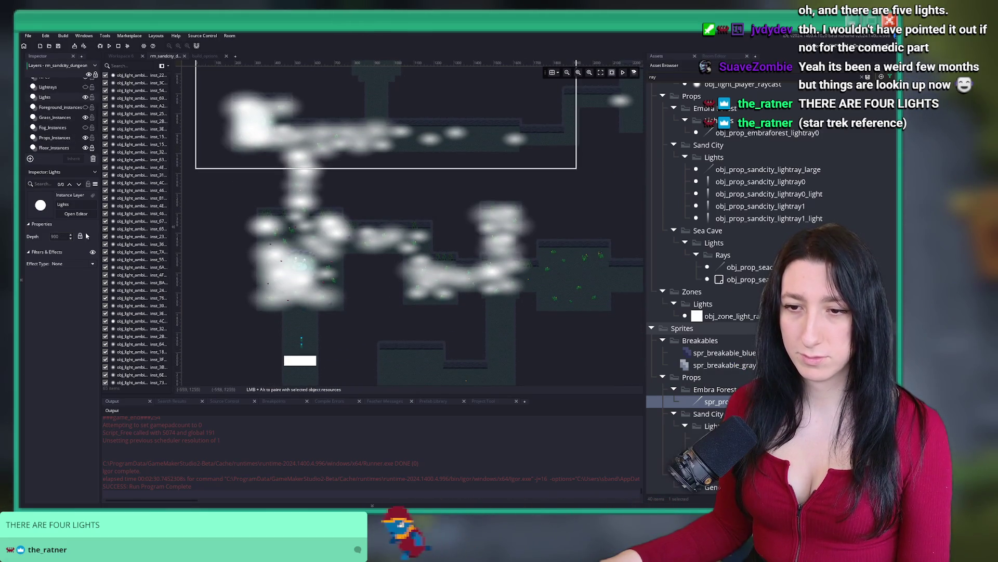
click(68, 118)
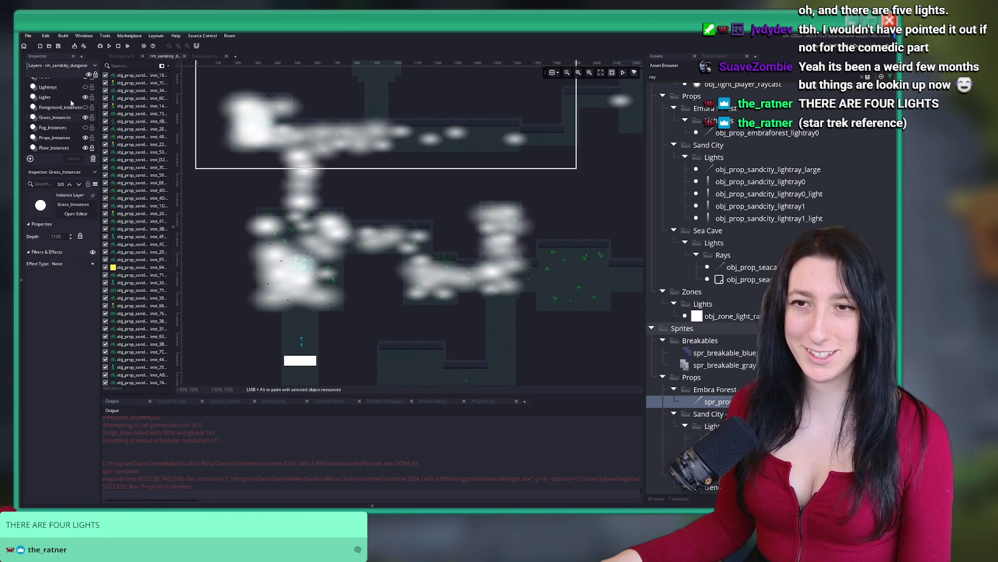
click(60, 107)
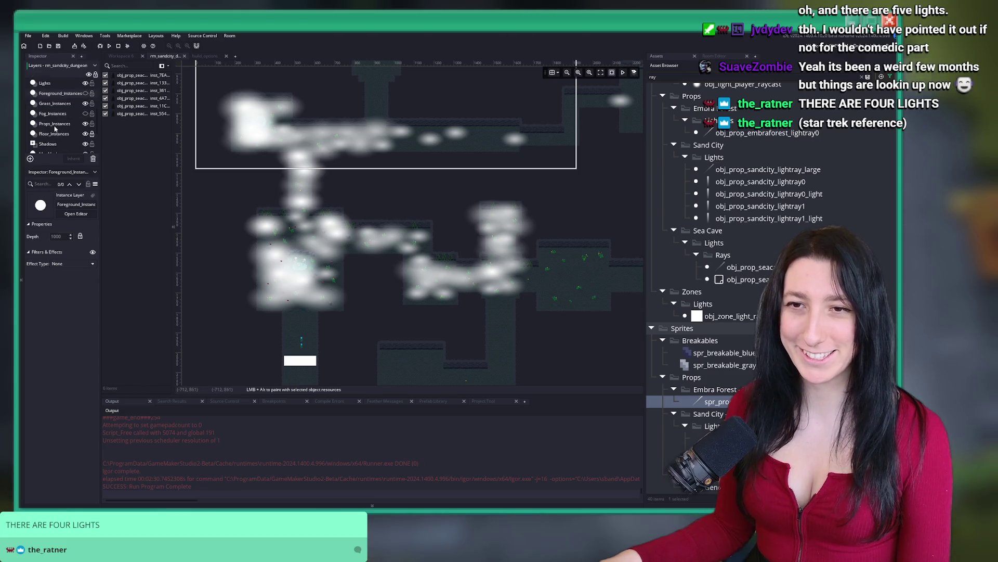
click(55, 126)
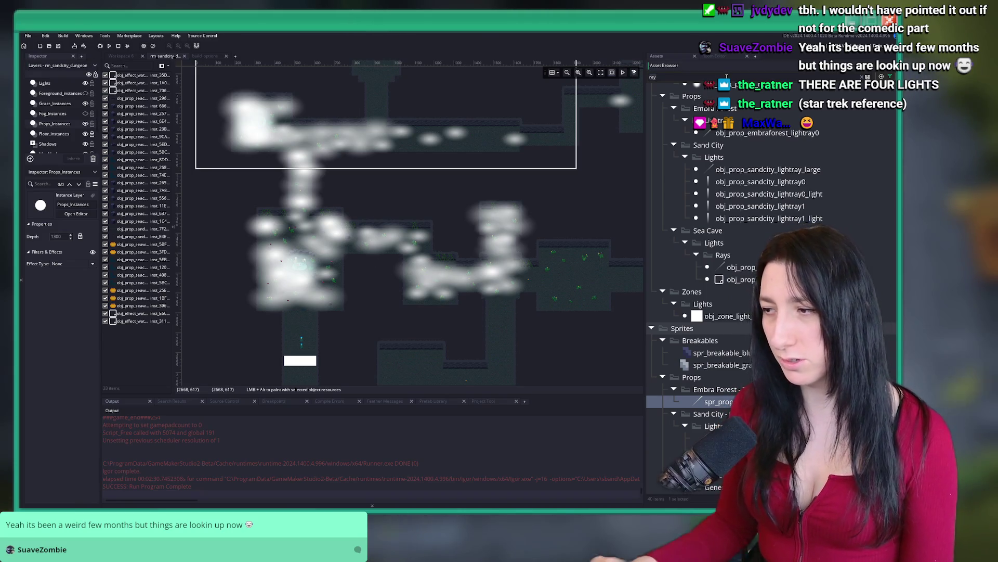
Hide the Lights layer to see the room clearly.
scroll(406, 193, up, 5)
scroll(86, 126, down, 2)
scroll(86, 126, up, 3)
click(86, 112)
scroll(69, 122, down, 3)
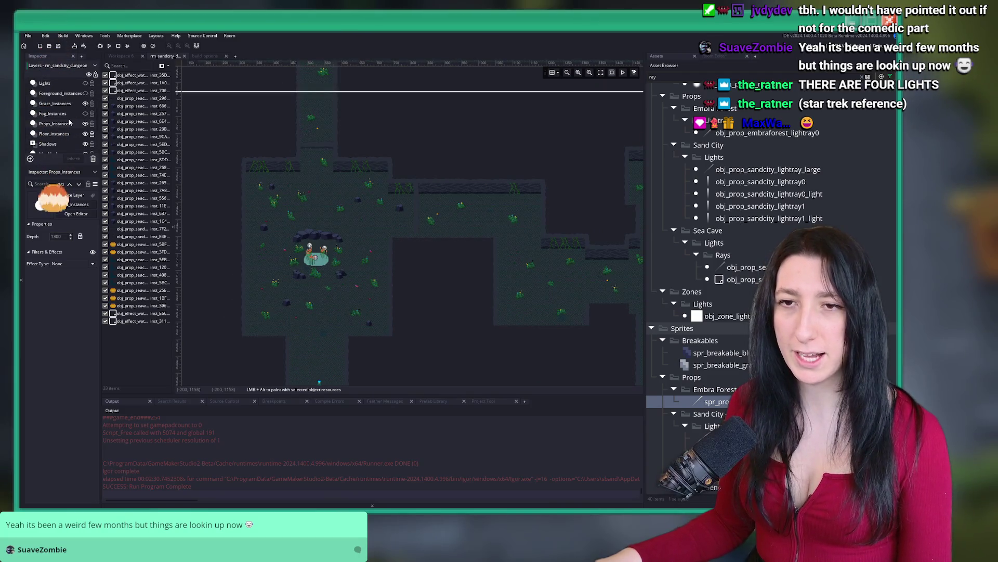
scroll(470, 232, up, 5)
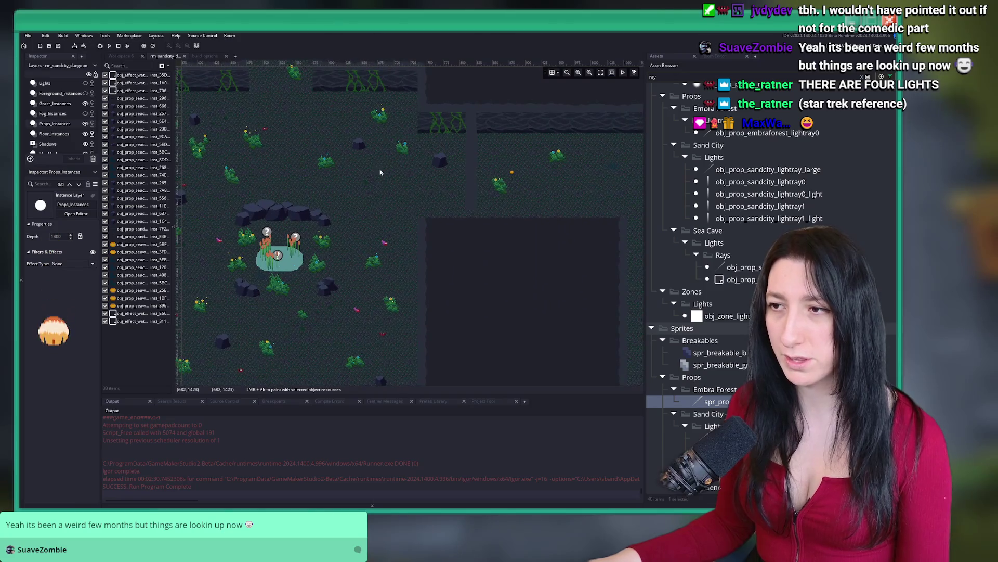
scroll(471, 232, up, 2)
Select an existing seaweed instance and choose obj_prop_seaweedglo from the assets for placing.
click(470, 227)
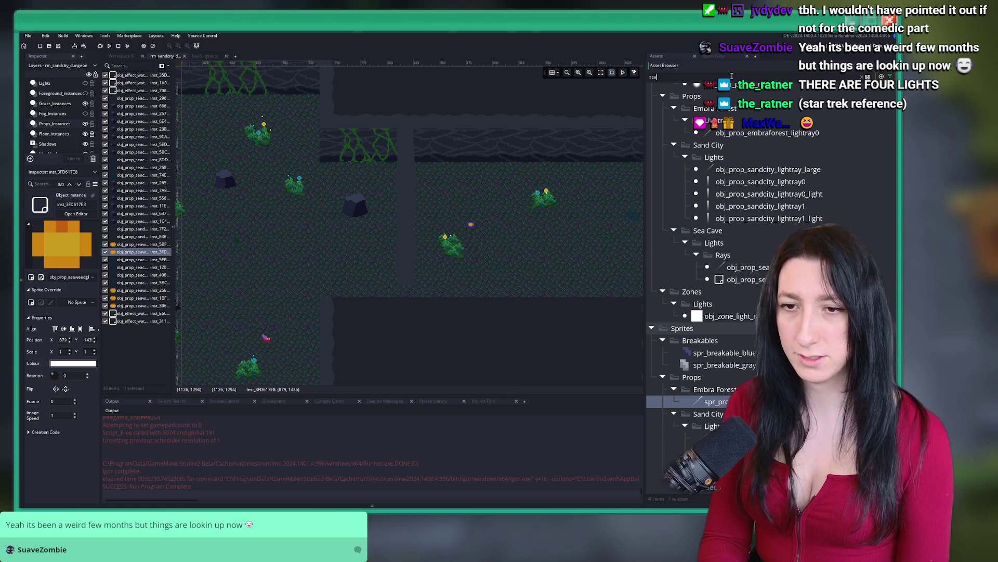
text(weedglo)
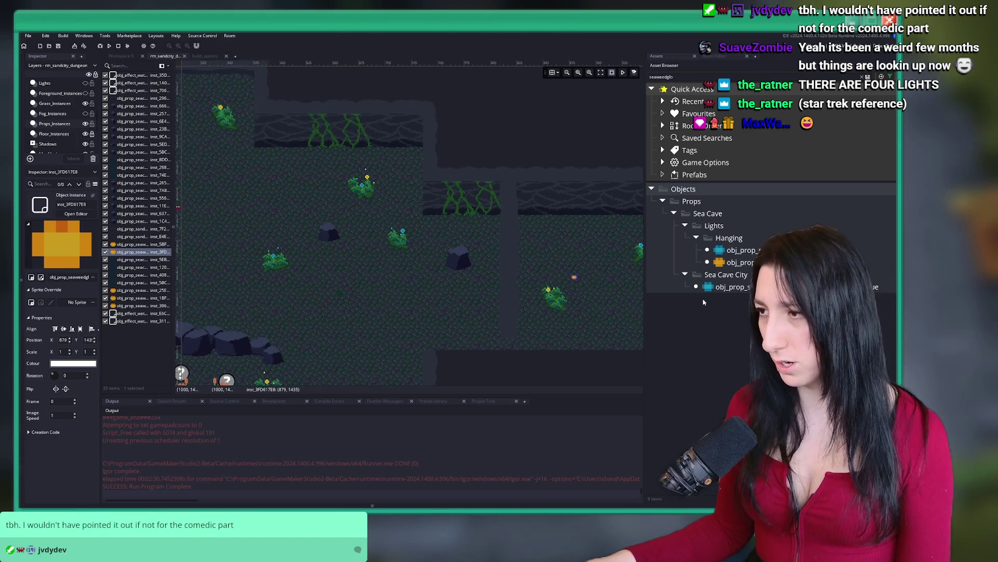
click(749, 262)
scroll(371, 192, down, 3)
scroll(195, 134, up, 3)
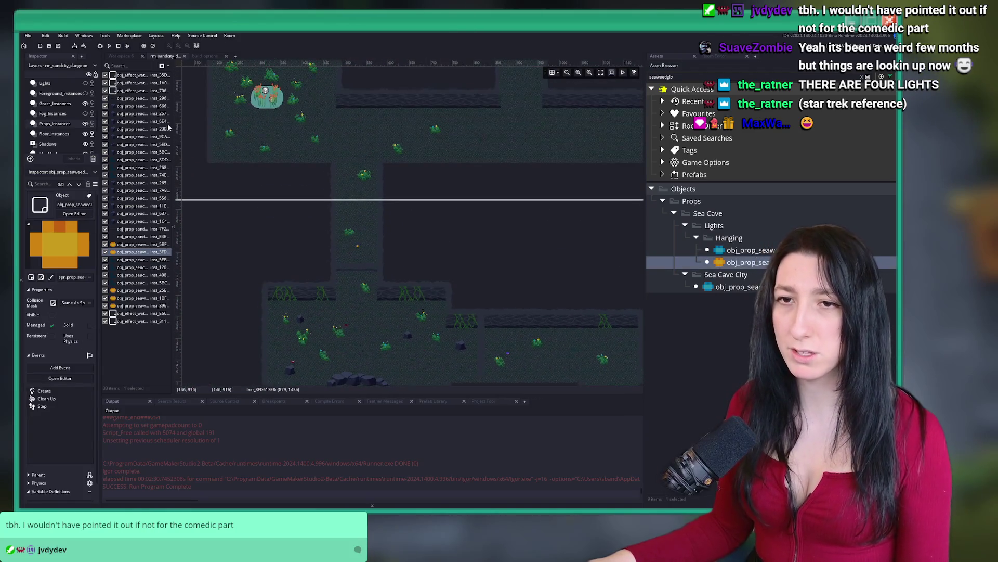
scroll(280, 196, up, 2)
scroll(385, 174, up, 3)
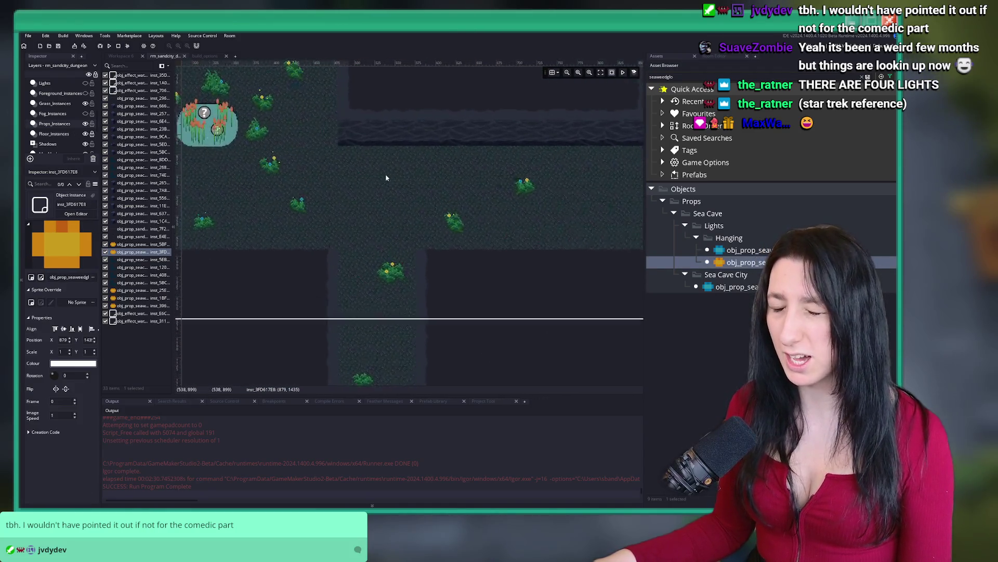
scroll(508, 252, down, 2)
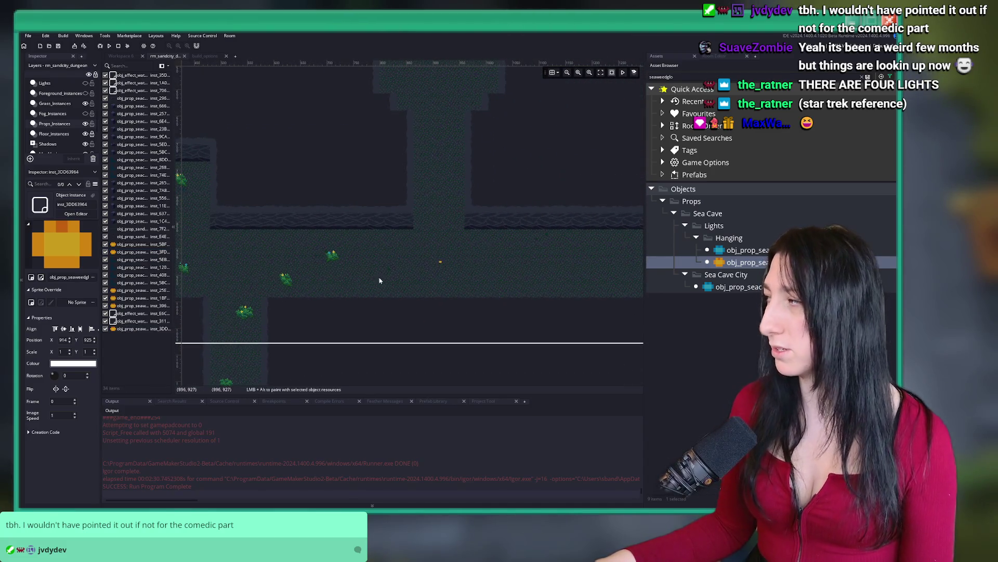
scroll(410, 273, right, 5)
scroll(453, 177, down, 2)
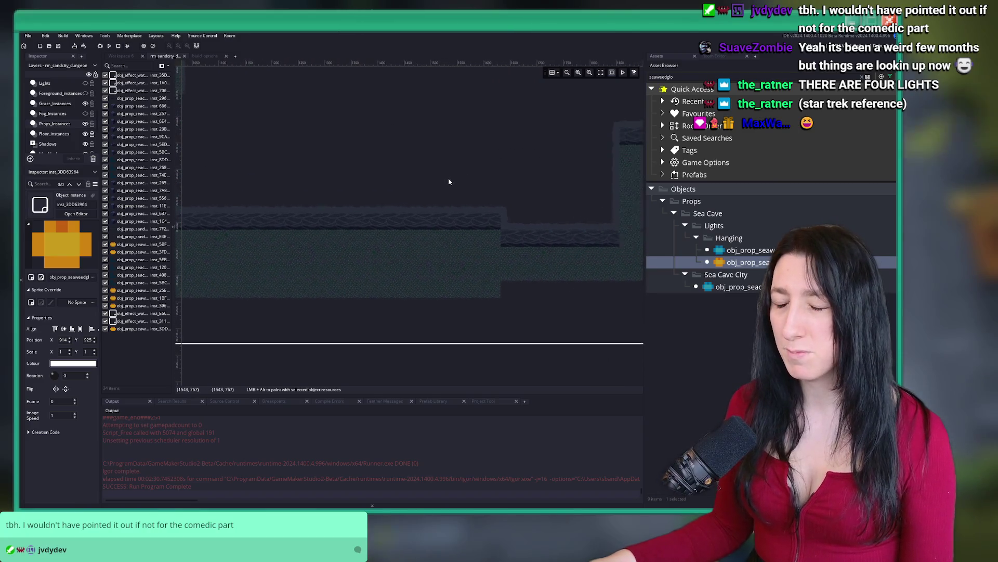
scroll(351, 303, right, 5)
scroll(477, 235, right, 1)
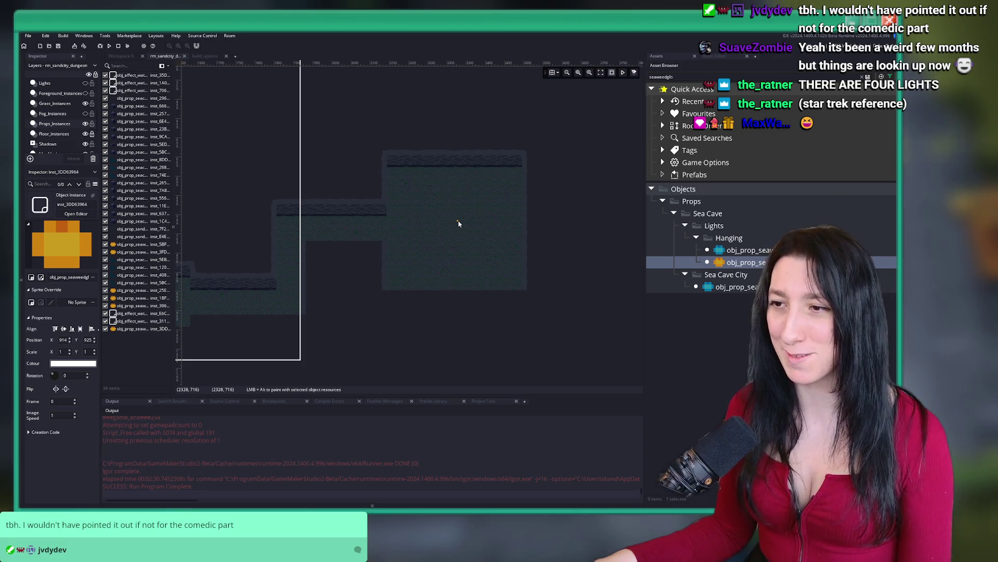
Delete the selected seaweed and place a new glowing seaweed in the lower-right cave chamber.
key(Delete)
scroll(453, 254, down, 4)
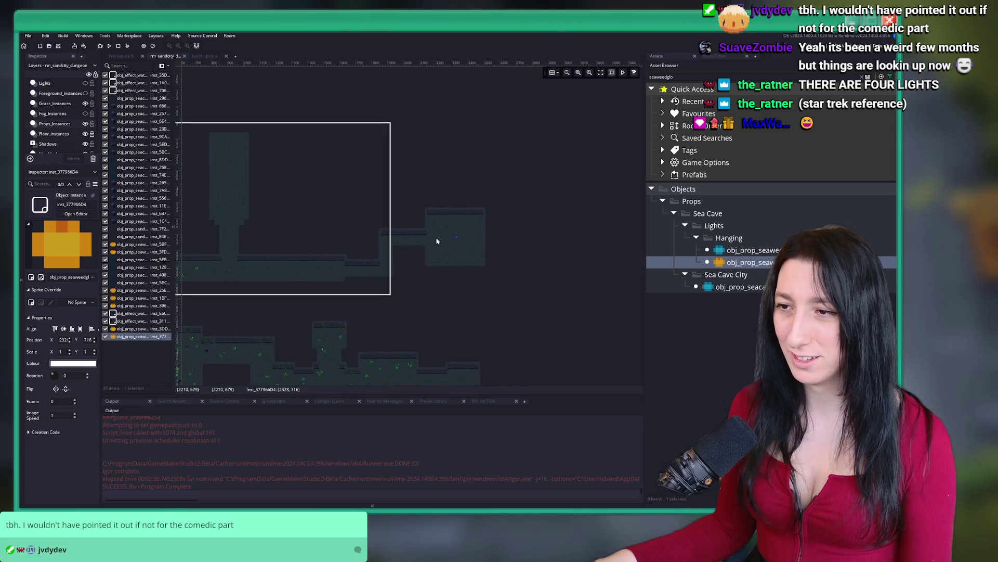
scroll(468, 94, up, 4)
scroll(468, 156, down, 5)
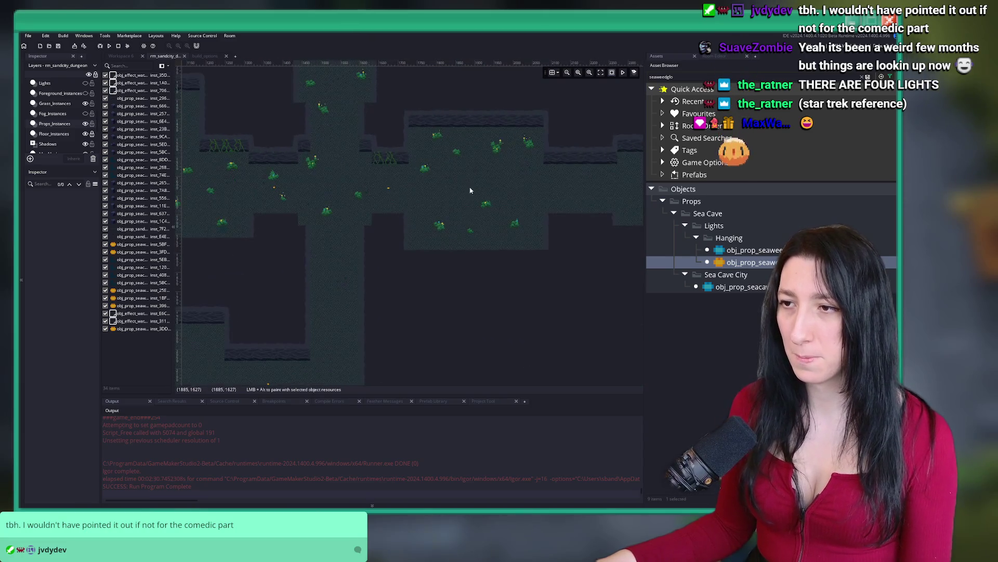
scroll(440, 242, right, 2)
scroll(477, 205, up, 1)
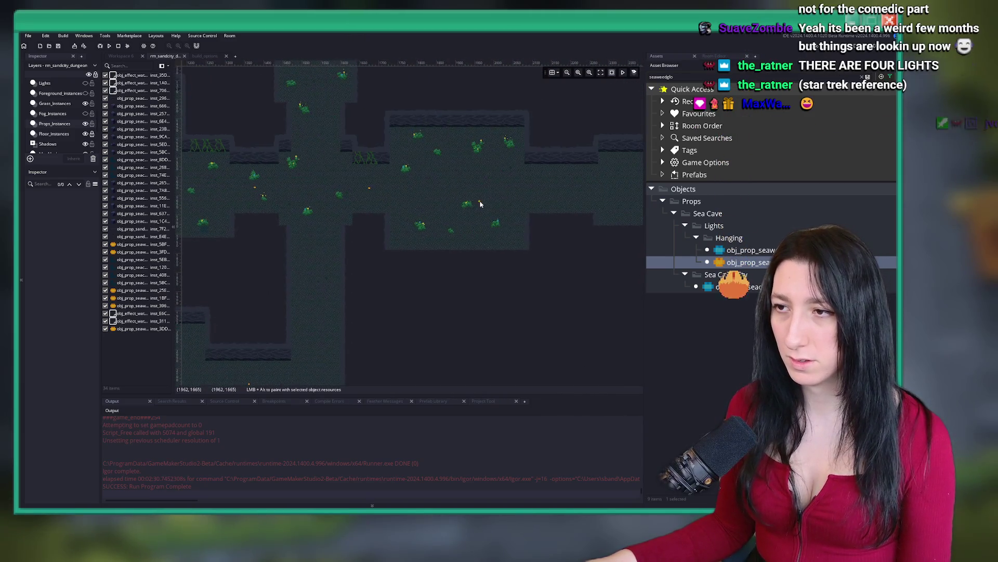
alt+click(484, 213)
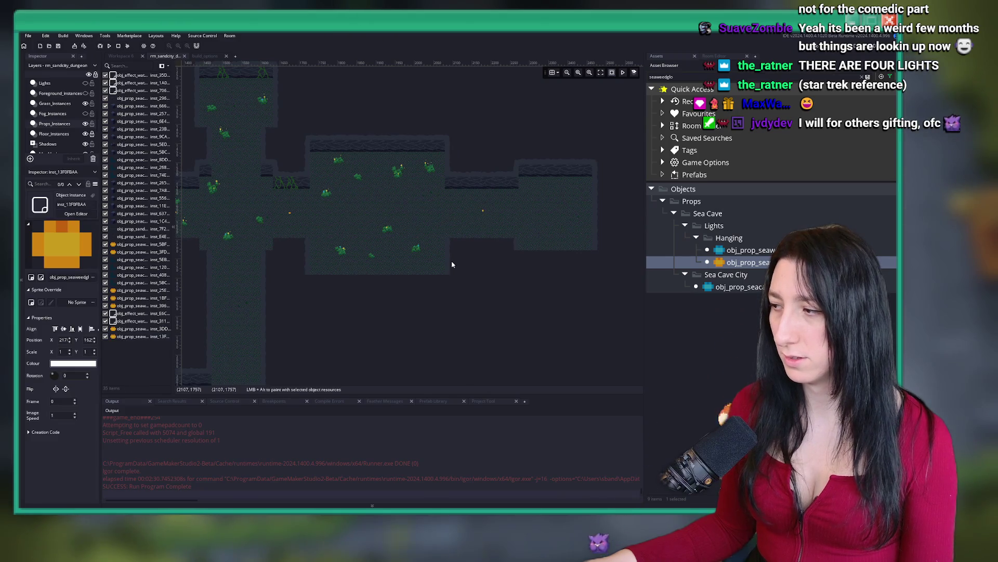
scroll(442, 249, down, 5)
drag(317, 151, 360, 196)
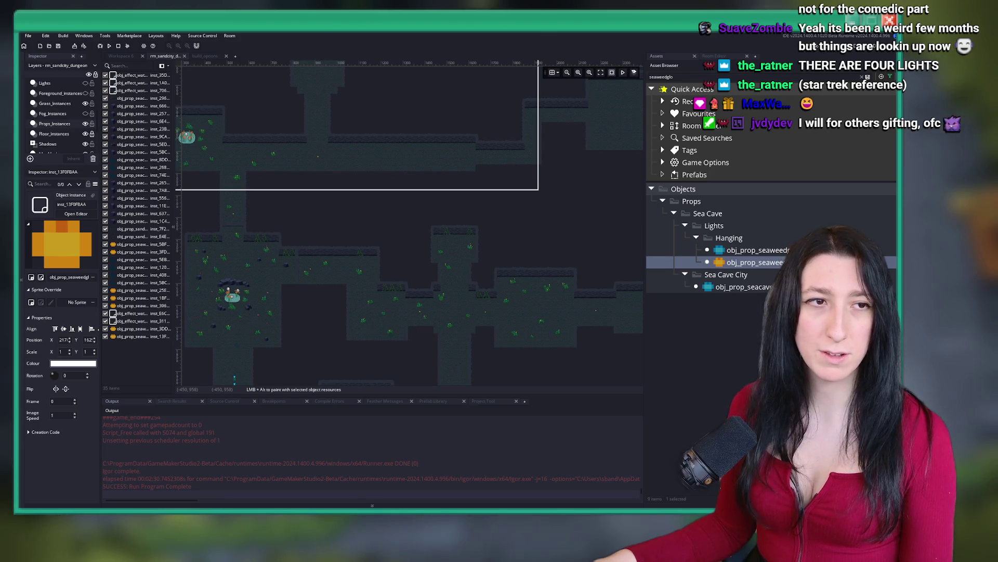
Pan toward the room's top-left and delete the old seaweed instance.
mouse_move(318, 196)
mouse_down()
mouse_move(345, 200)
mouse_move(394, 177)
mouse_move(485, 232)
mouse_up()
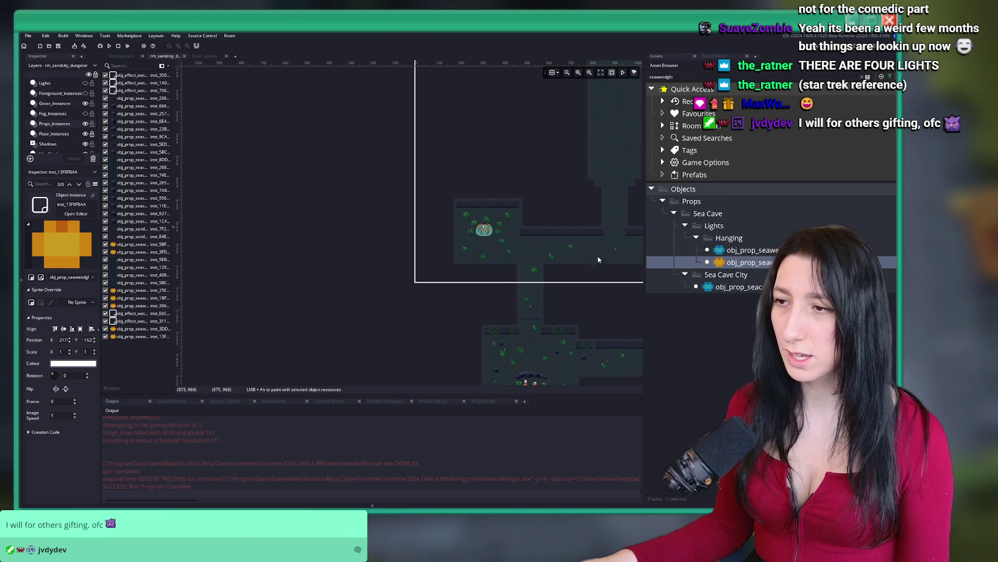
scroll(419, 149, up, 5)
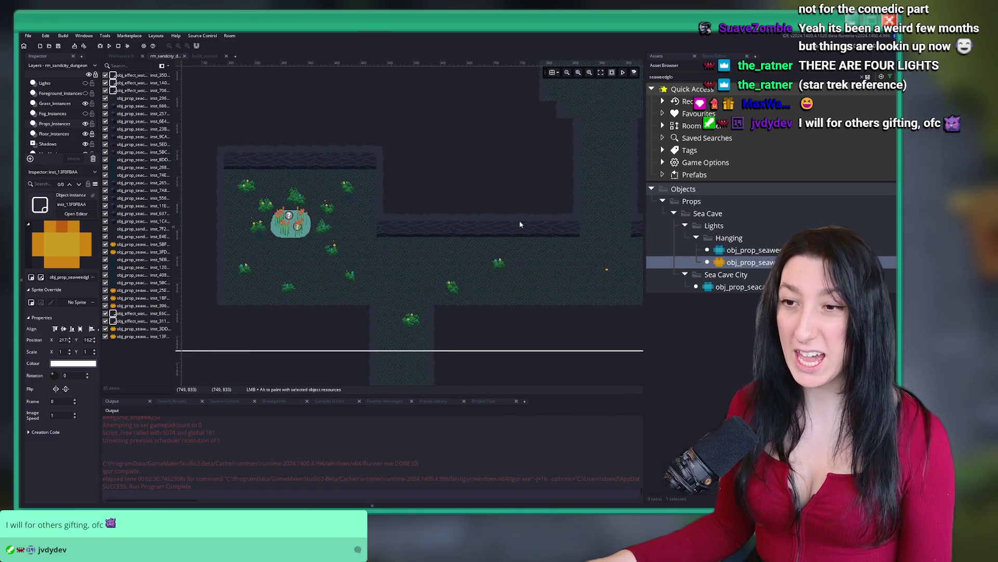
scroll(520, 224, down, 3)
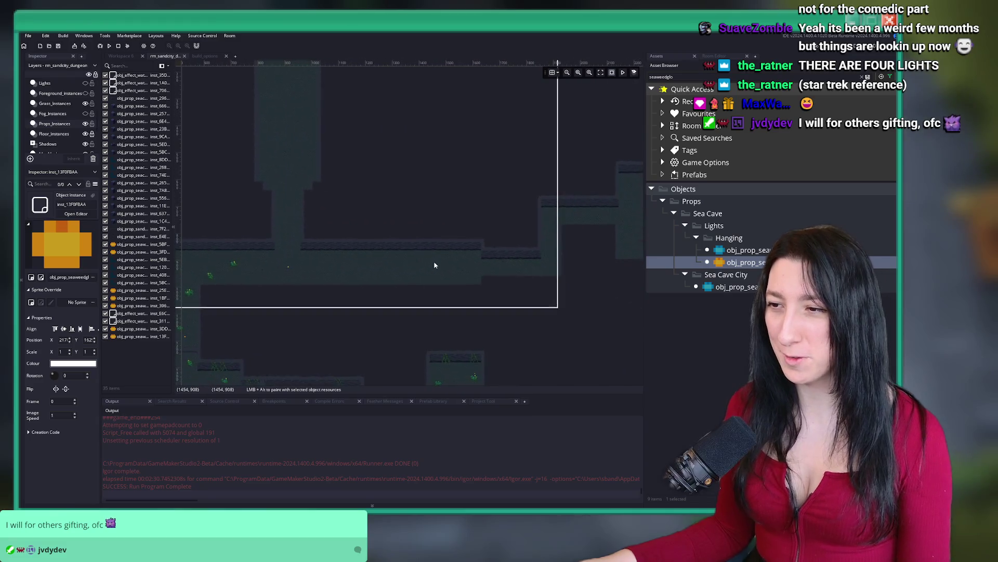
scroll(439, 264, up, 5)
key(Delete)
scroll(431, 250, down, 4)
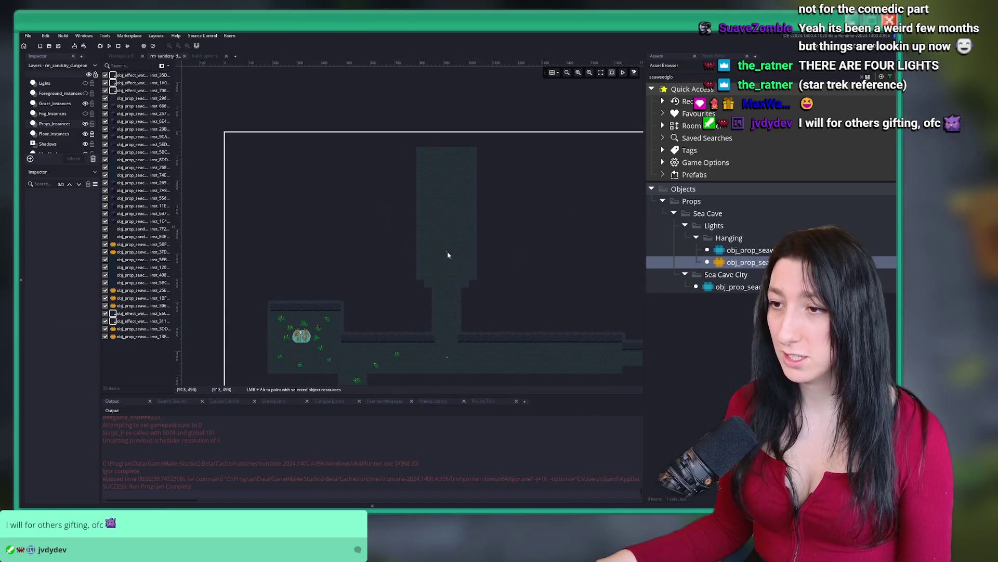
Place obj_prop_seaweedglo in the vertical shaft, shift it slightly right and nudge it up.
alt+click(448, 254)
scroll(452, 253, up, 7)
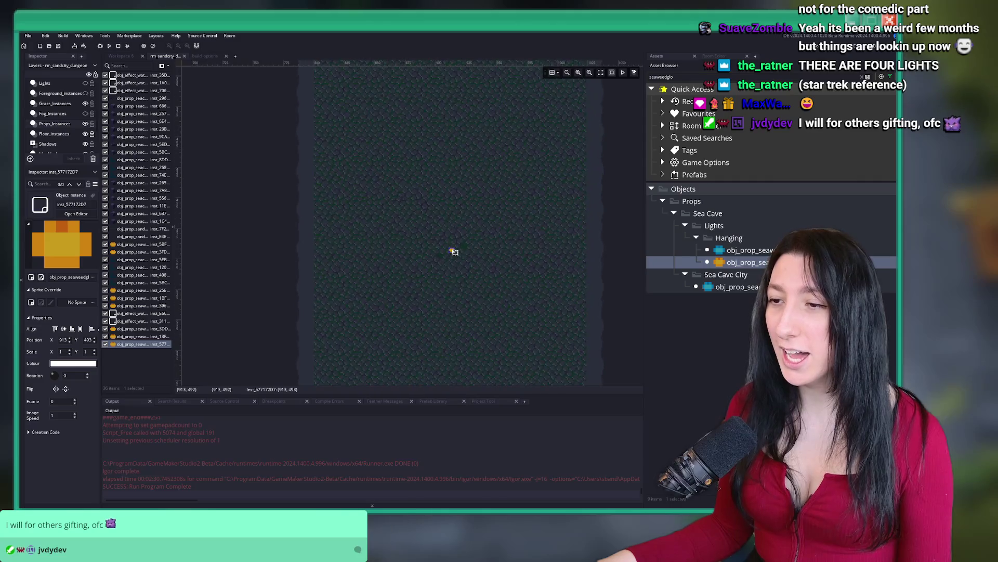
drag(454, 252, 461, 250)
scroll(475, 229, down, 7)
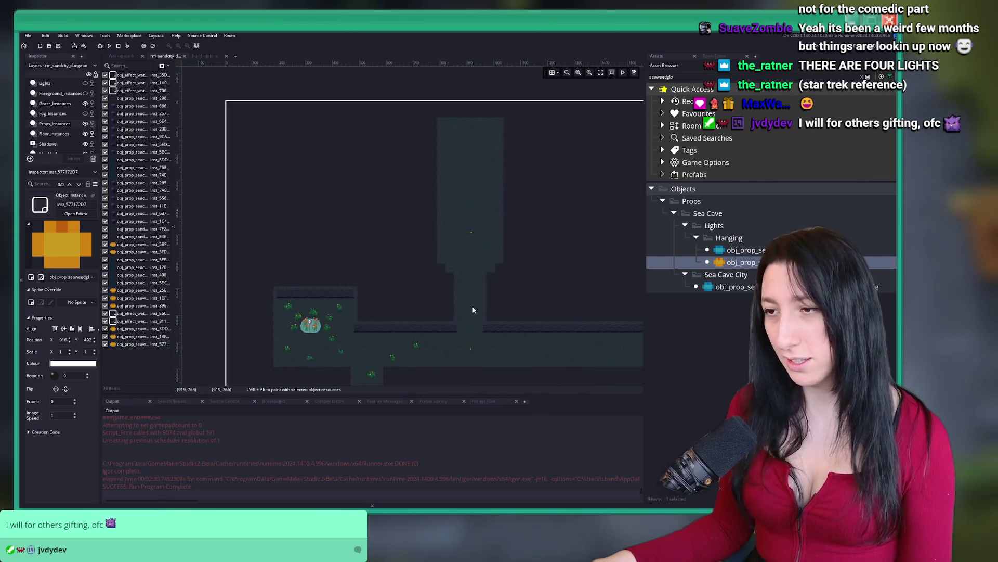
click(470, 223)
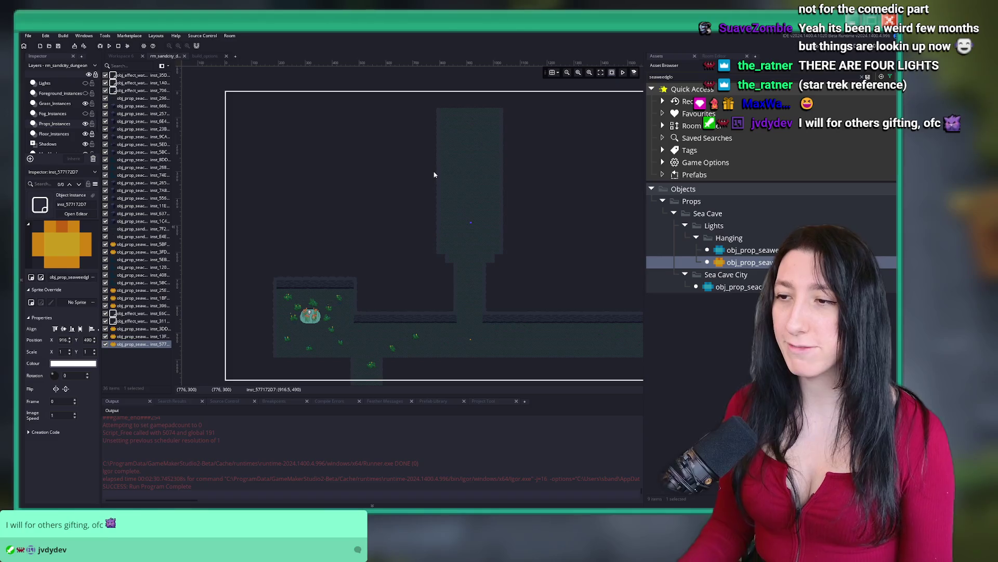
key(Up)
key(Up)
key(Up)
key(Up)
key(Up)
key(Up)
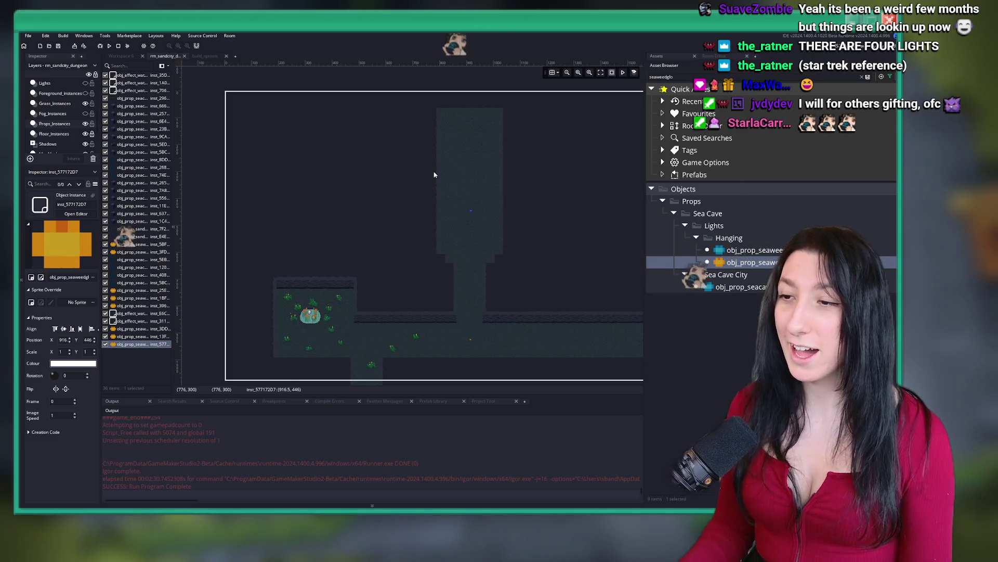
key(Escape)
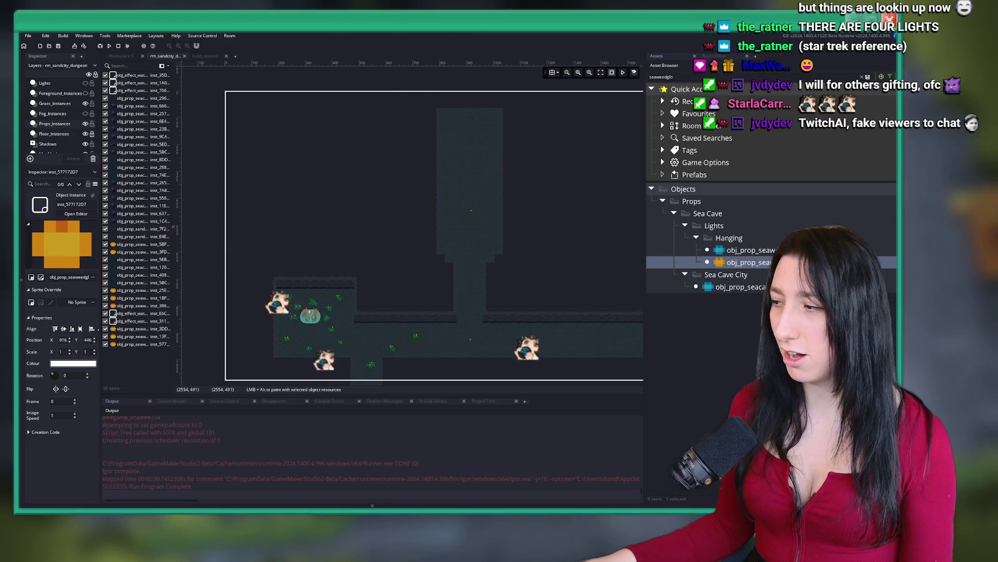
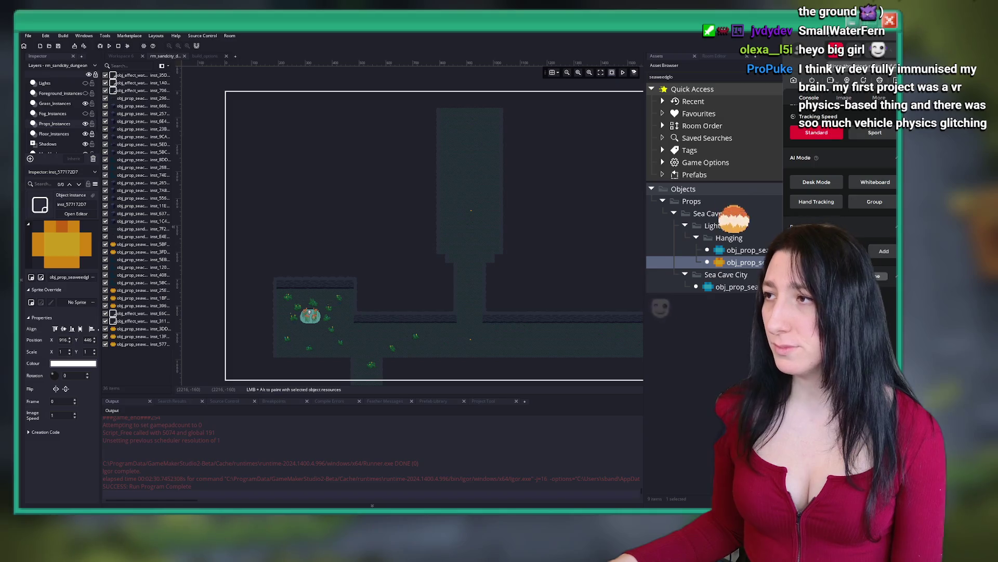
Bring the GameMaker window in front of the overlapping tracking-settings window.
click(758, 73)
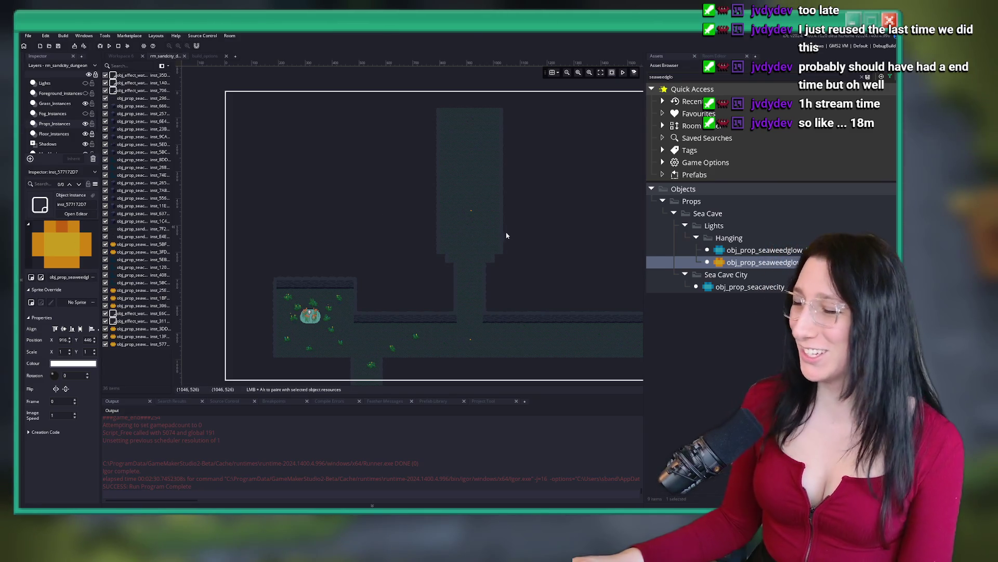
Make the Props layer active and centre the room view on the round pond.
scroll(450, 206, up, 3)
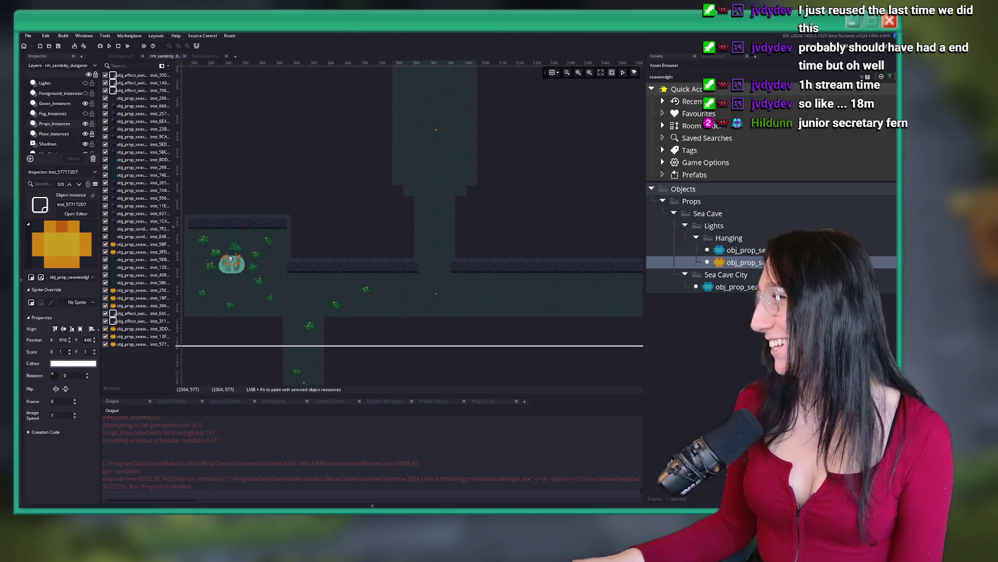
drag(327, 219, 292, 194)
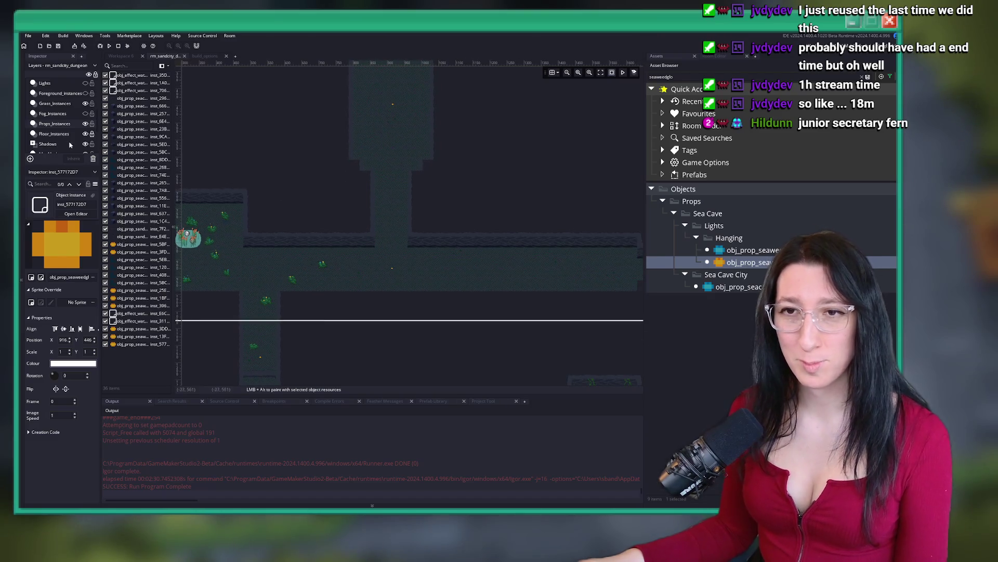
scroll(298, 271, up, 2)
scroll(75, 144, down, 3)
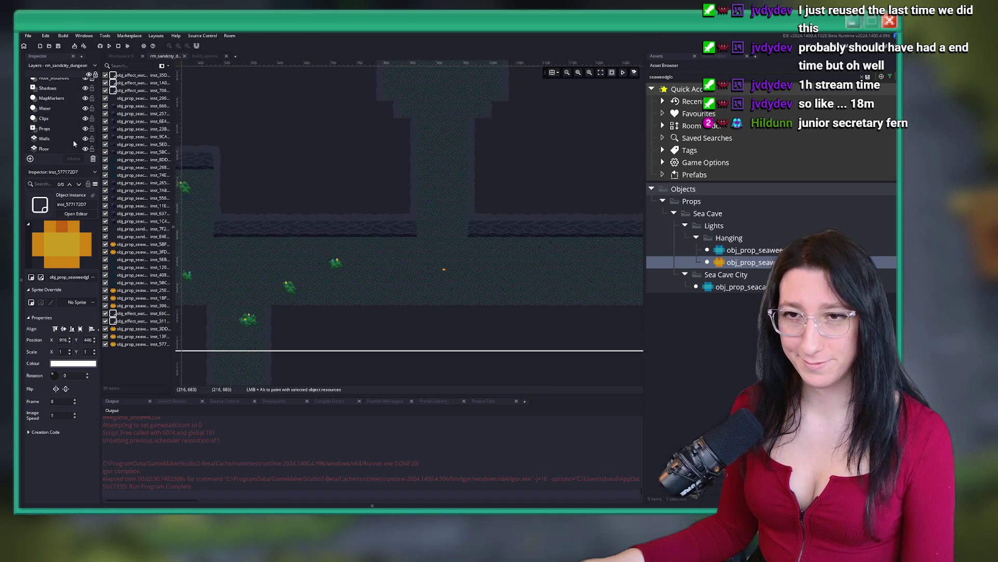
click(44, 129)
scroll(314, 226, up, 3)
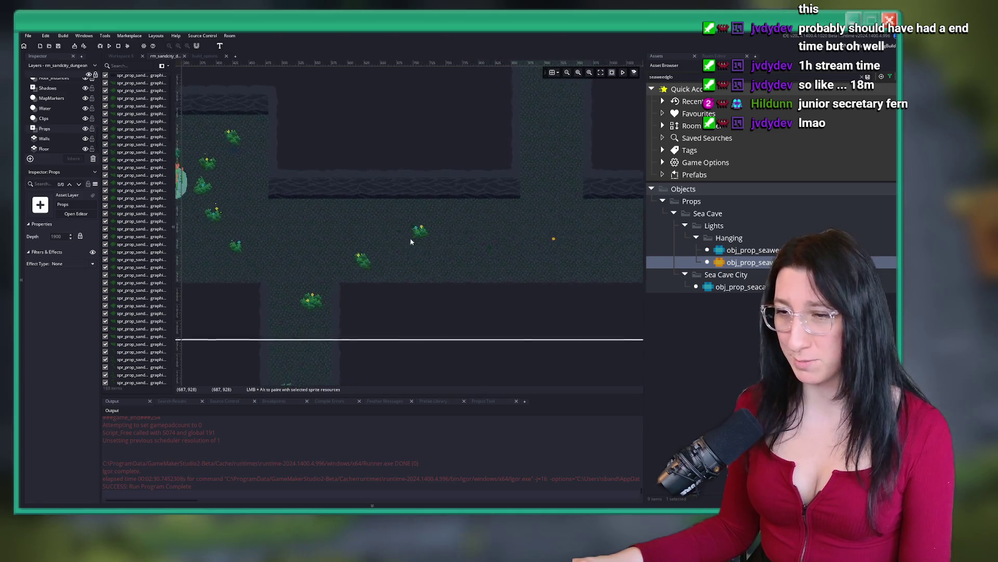
drag(314, 225, 455, 309)
scroll(286, 247, up, 3)
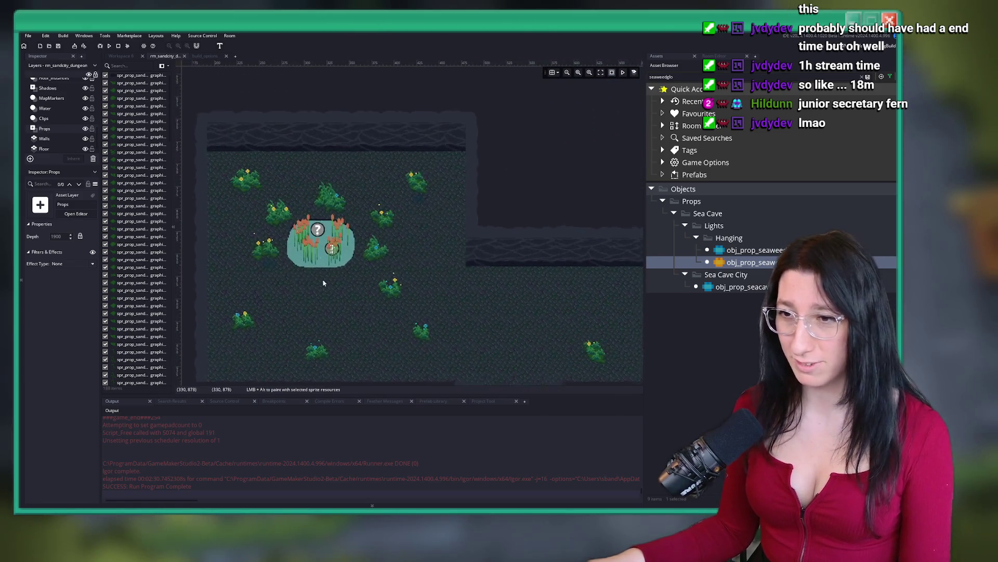
scroll(286, 247, up, 2)
scroll(400, 333, down, 3)
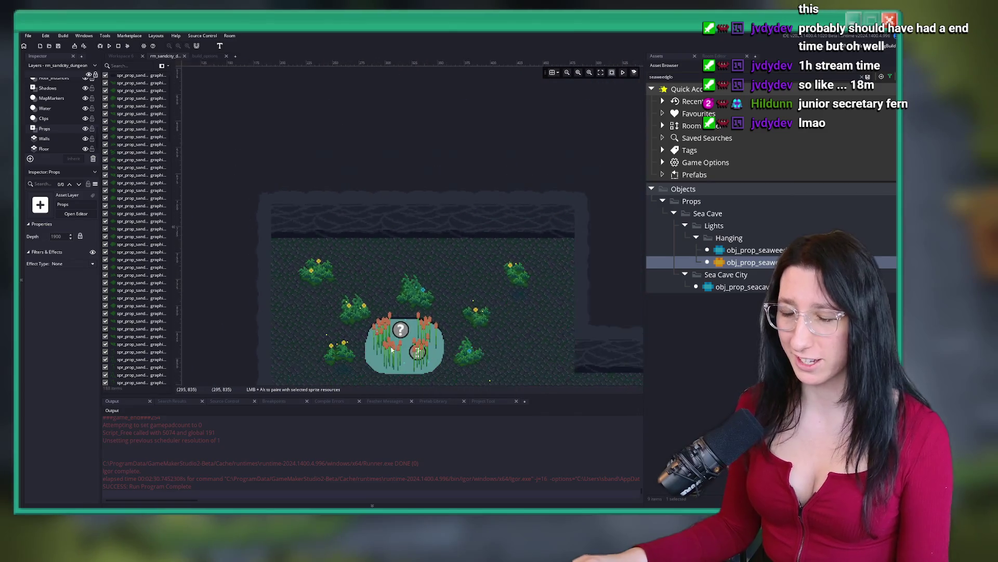
drag(529, 330, 492, 280)
scroll(492, 279, up, 2)
Box-select three plant sprites and drag them further right along the corridor floor.
drag(462, 181, 534, 231)
scroll(439, 254, down, 3)
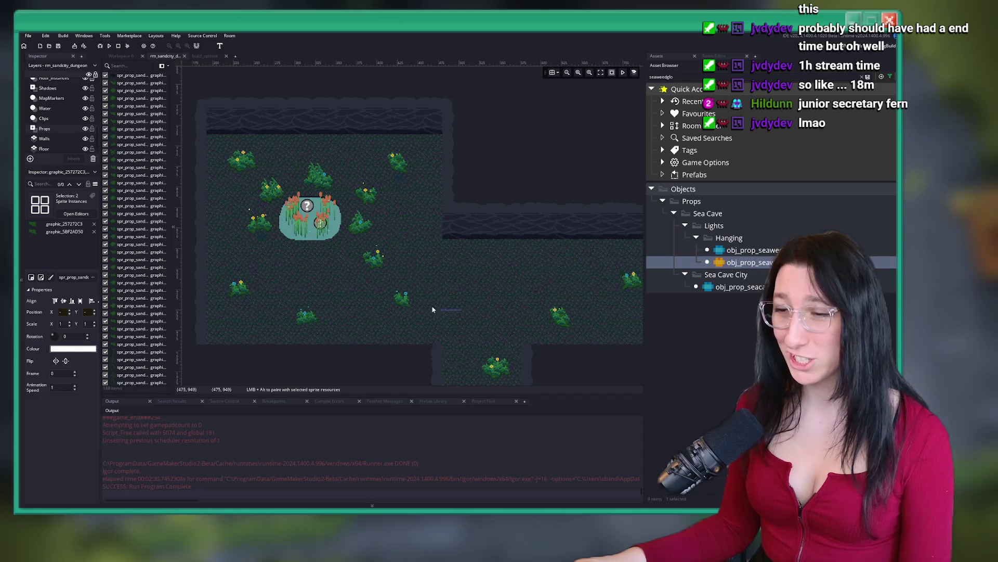
drag(461, 311, 360, 241)
scroll(364, 249, down, 3)
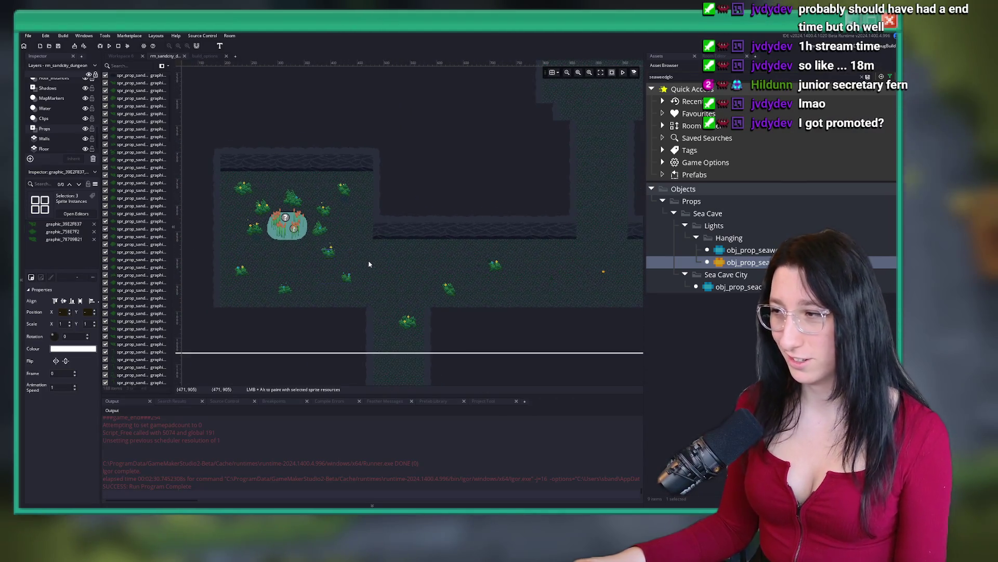
scroll(486, 217, up, 3)
drag(224, 198, 291, 249)
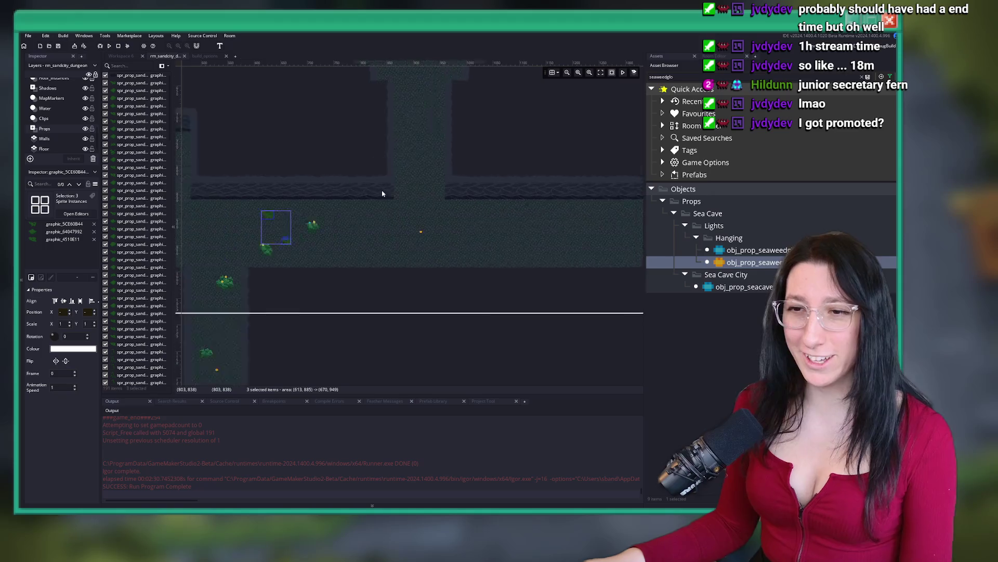
scroll(369, 187, down, 3)
drag(393, 252, 624, 254)
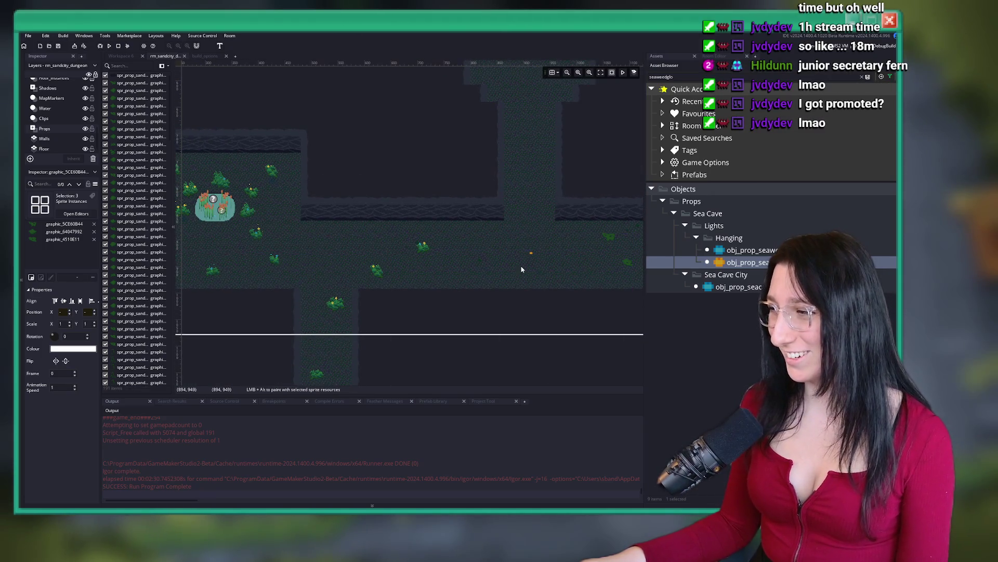
Make the Grass_Instances layer active, then switch over to the music video in the browser.
scroll(57, 104, up, 2)
click(55, 89)
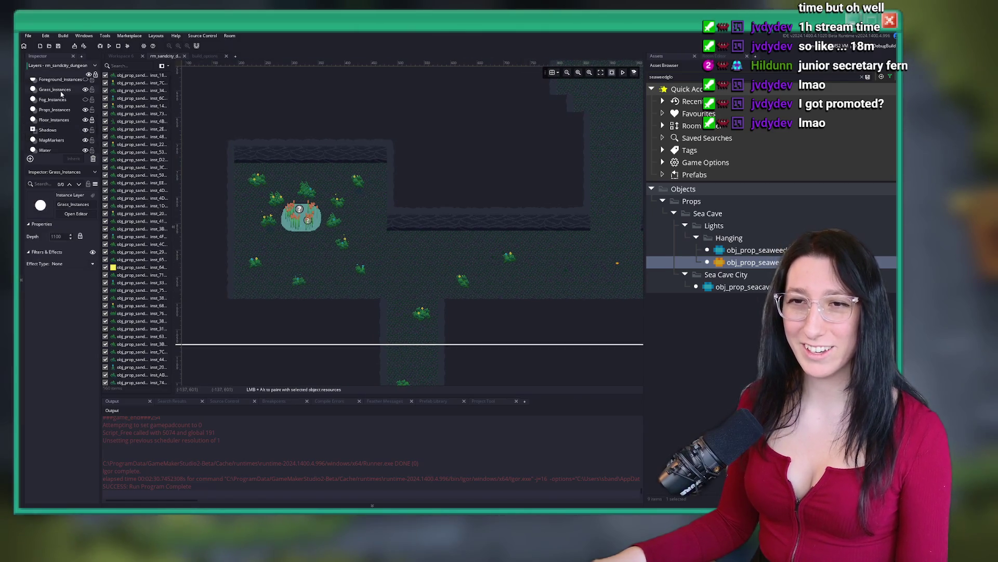
scroll(343, 238, up, 2)
scroll(344, 237, up, 1)
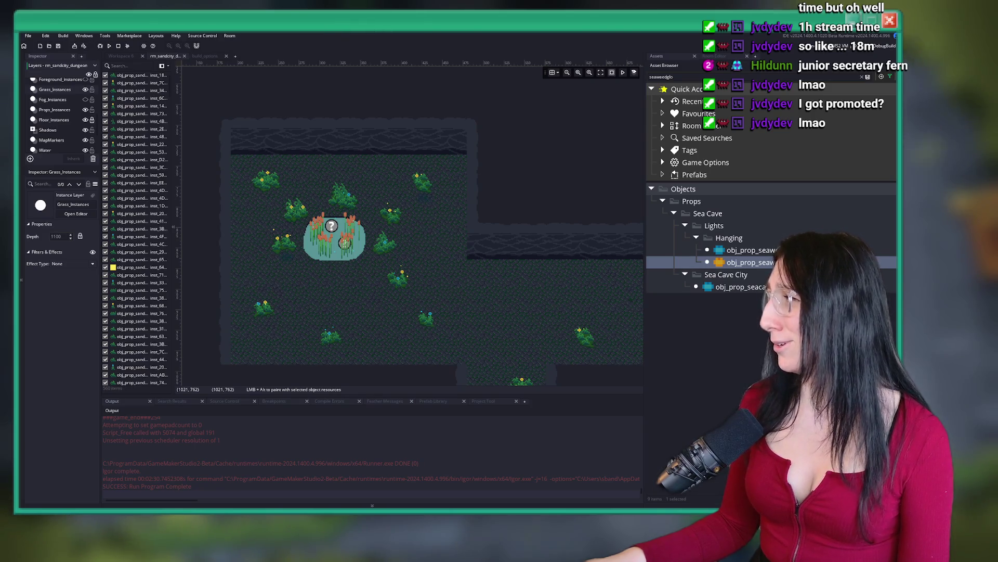
mouse_move(483, 486)
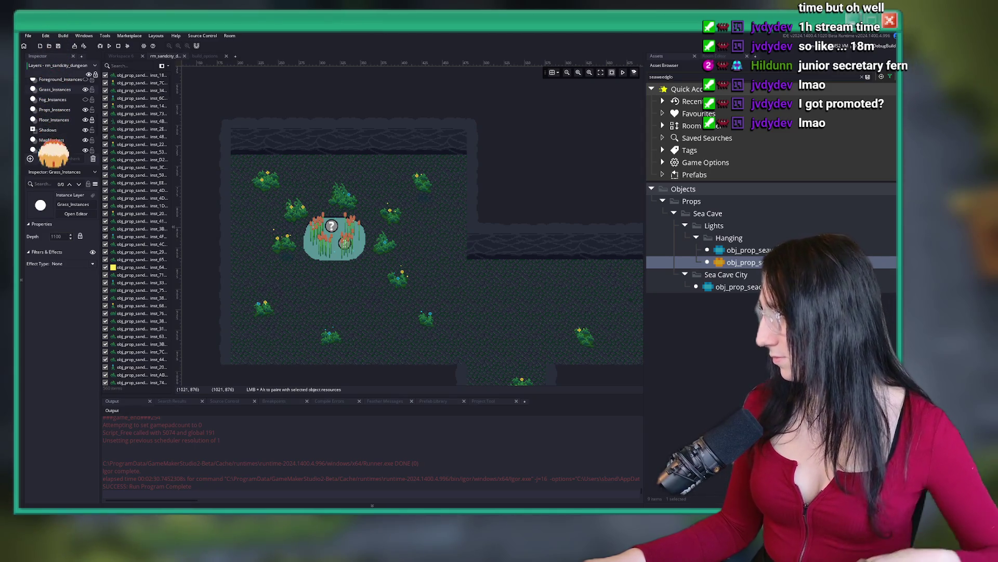
key(alt+Tab)
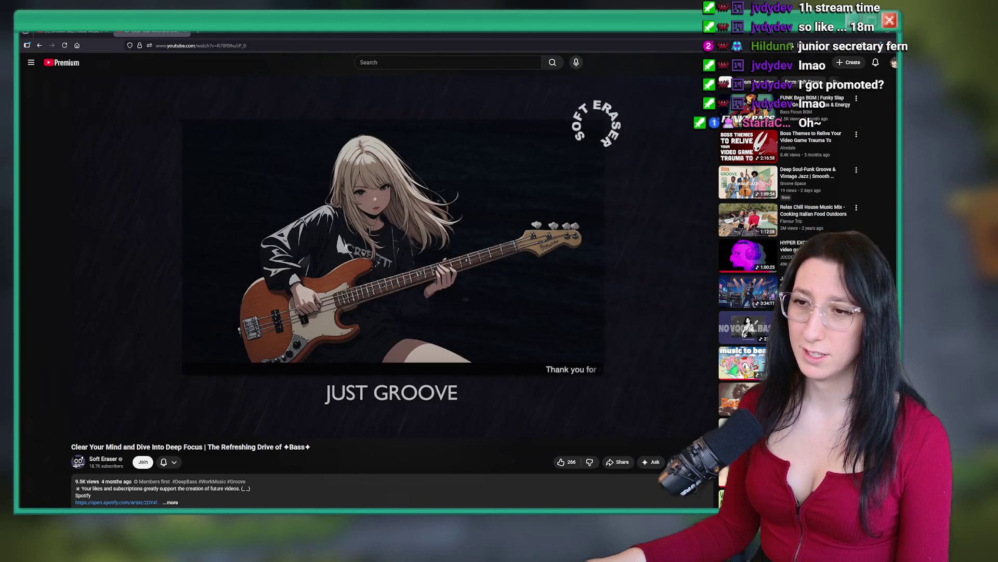
mouse_move(442, 221)
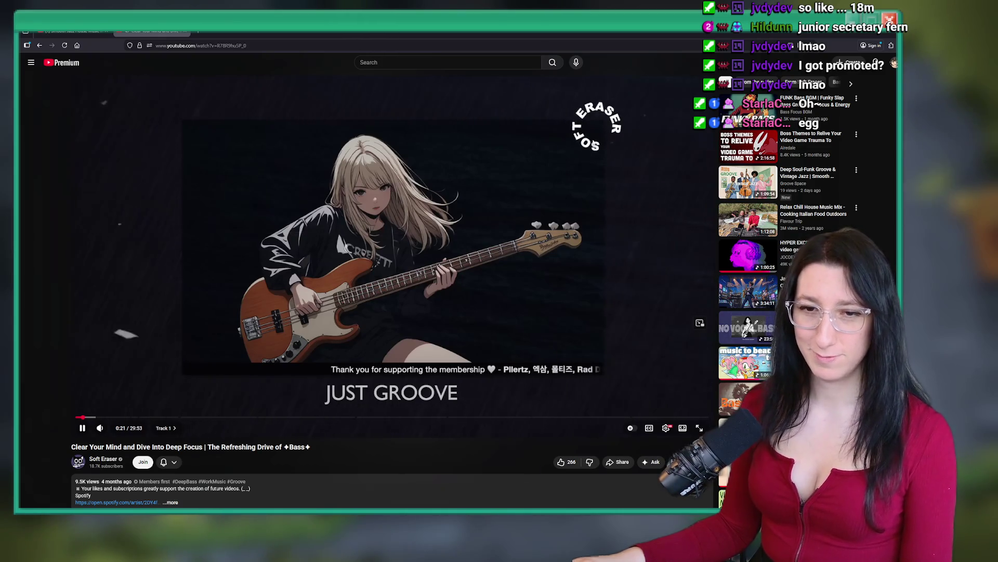
key(alt+Tab)
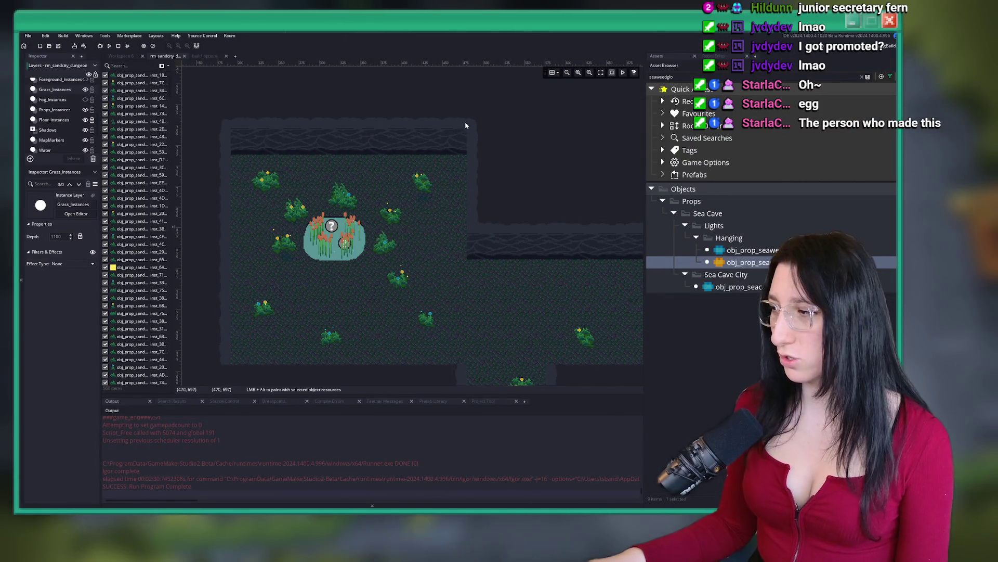
Select the fourteen plant instances and drag them slightly up and to the right.
scroll(468, 221, up, 3)
scroll(416, 208, down, 2)
scroll(113, 127, up, 2)
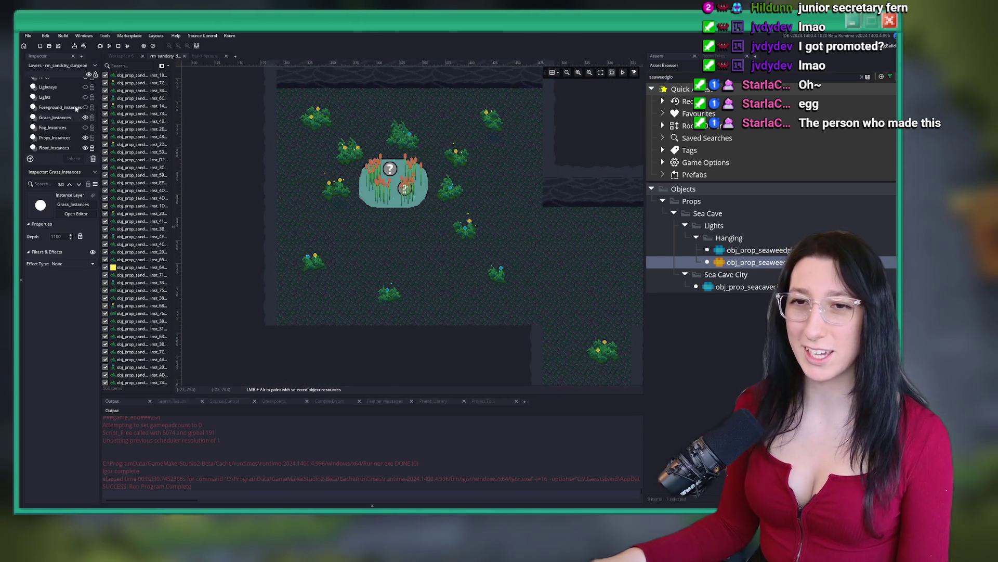
scroll(460, 198, up, 2)
scroll(331, 146, down, 3)
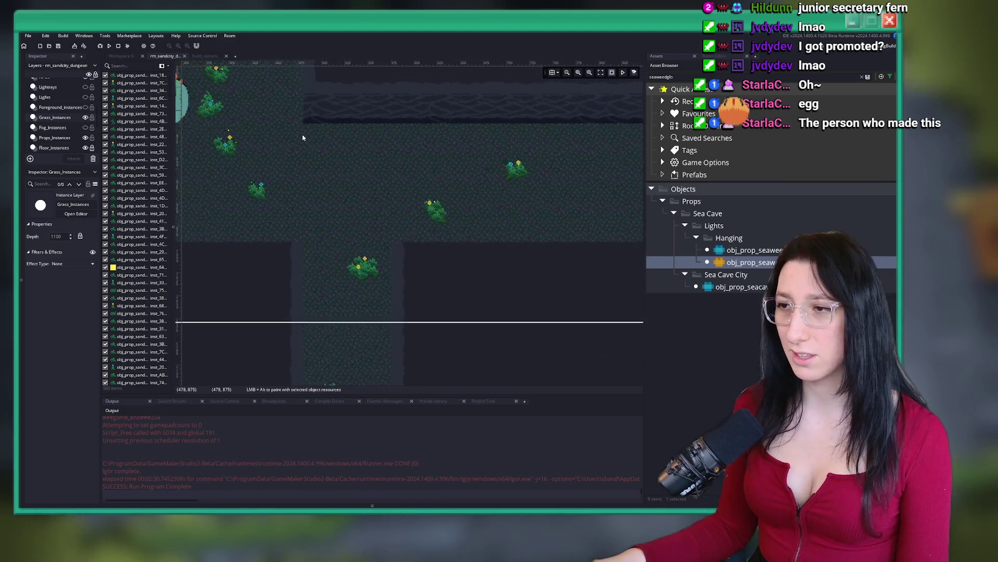
scroll(390, 232, up, 1)
scroll(390, 231, up, 2)
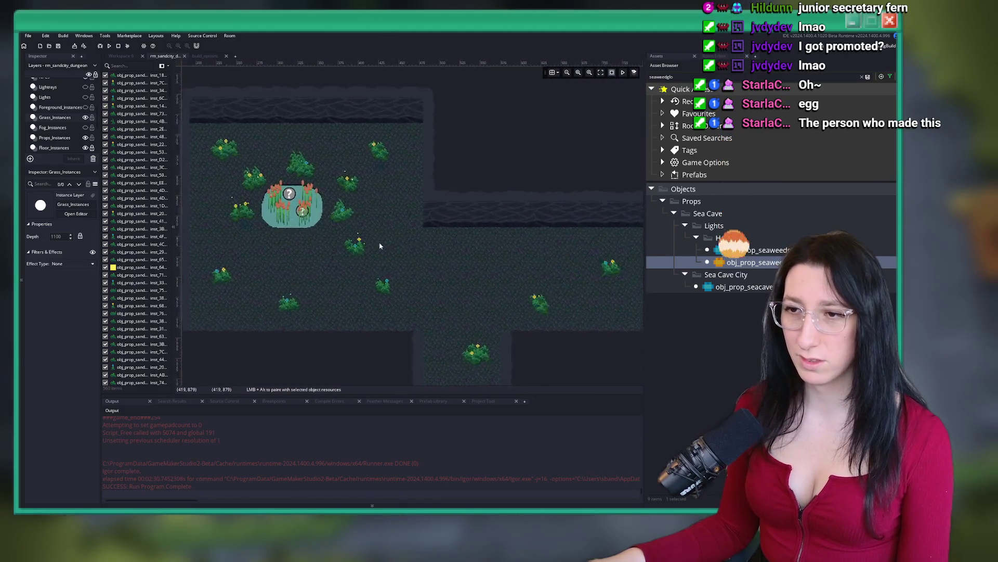
mouse_move(430, 335)
mouse_down()
mouse_move(312, 231)
mouse_move(321, 217)
mouse_up()
scroll(548, 255, down, 5)
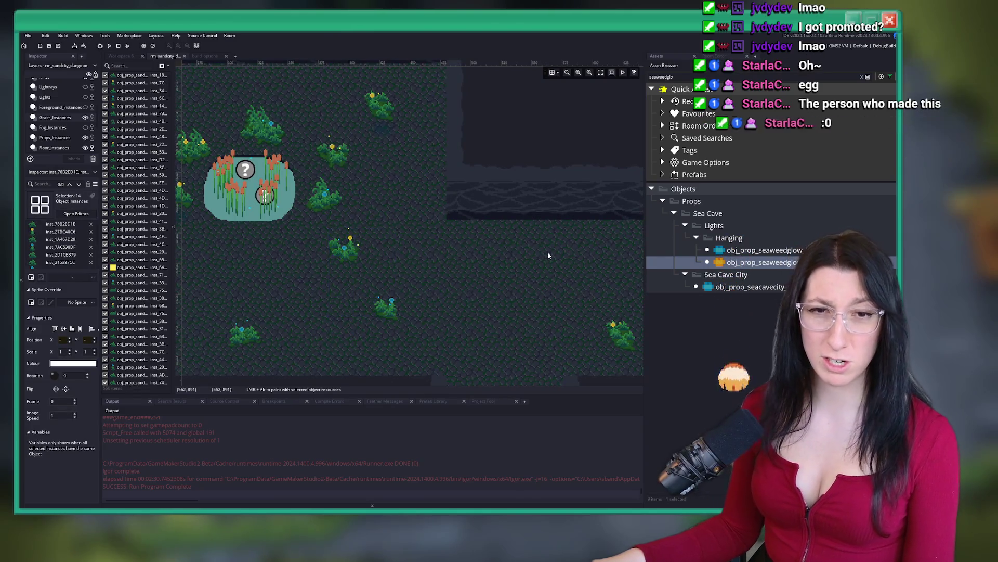
scroll(356, 171, up, 3)
scroll(356, 171, up, 5)
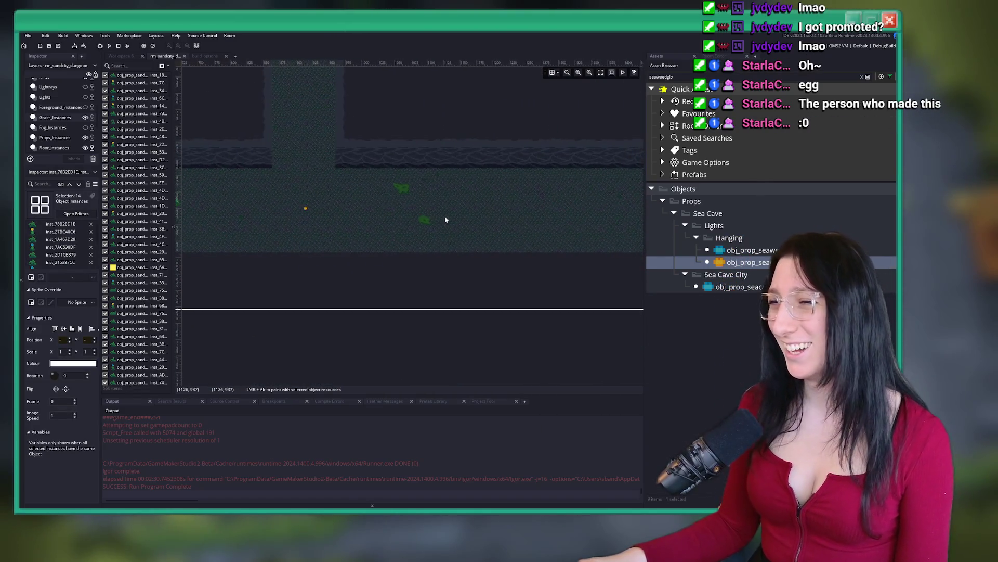
scroll(354, 163, up, 1)
mouse_move(355, 163)
mouse_down()
mouse_move(475, 153)
mouse_move(475, 142)
mouse_up()
Box-select the lower group of six plant instances.
scroll(475, 142, down, 3)
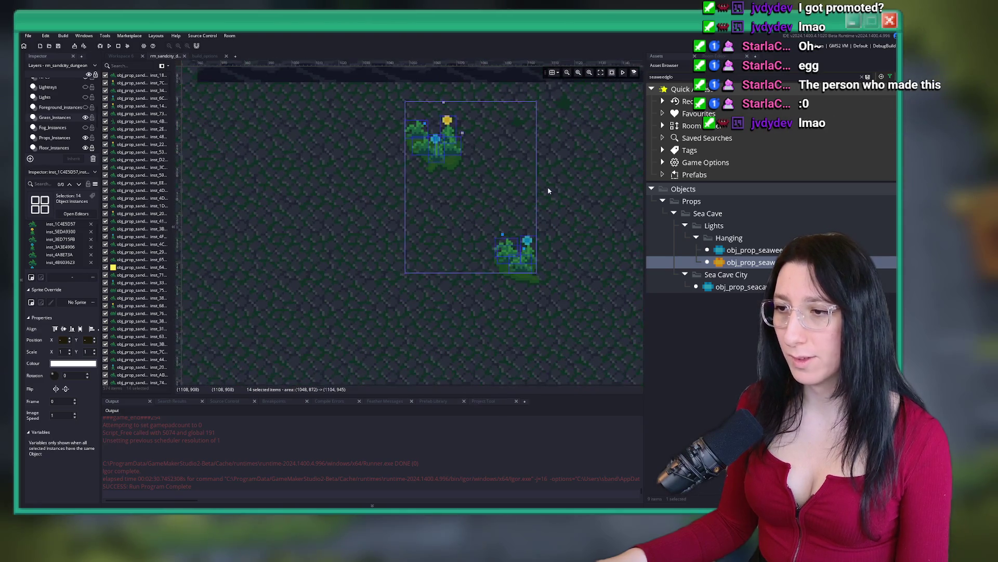
drag(561, 312, 486, 229)
scroll(559, 219, up, 2)
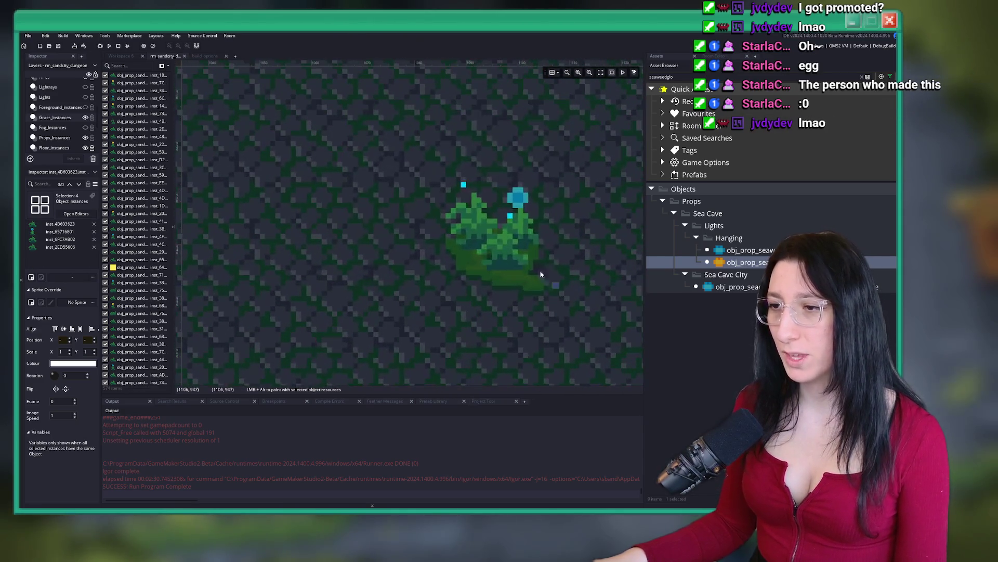
drag(560, 110, 357, 274)
scroll(515, 193, down, 2)
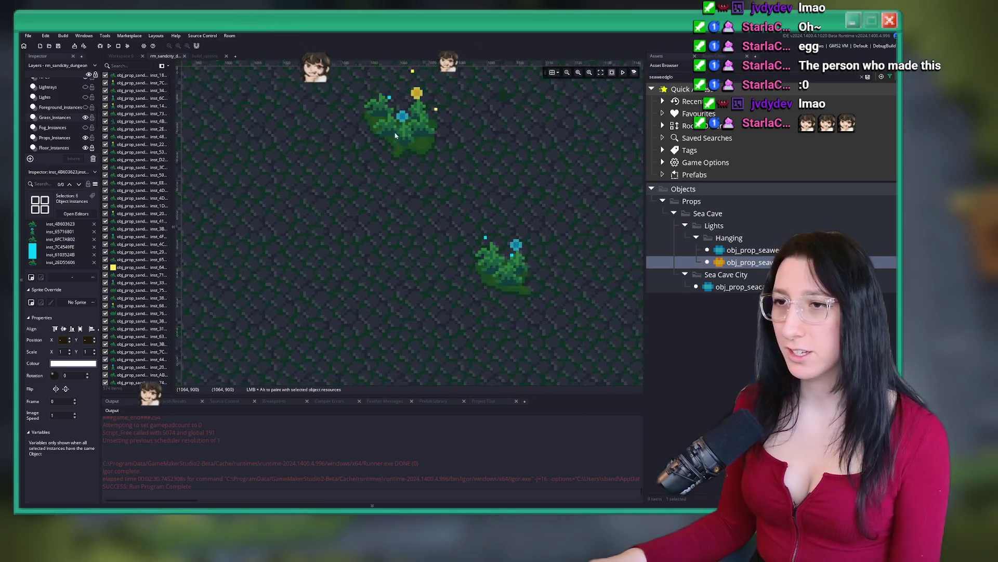
scroll(395, 171, up, 4)
scroll(395, 171, down, 2)
scroll(483, 234, down, 5)
scroll(405, 283, up, 3)
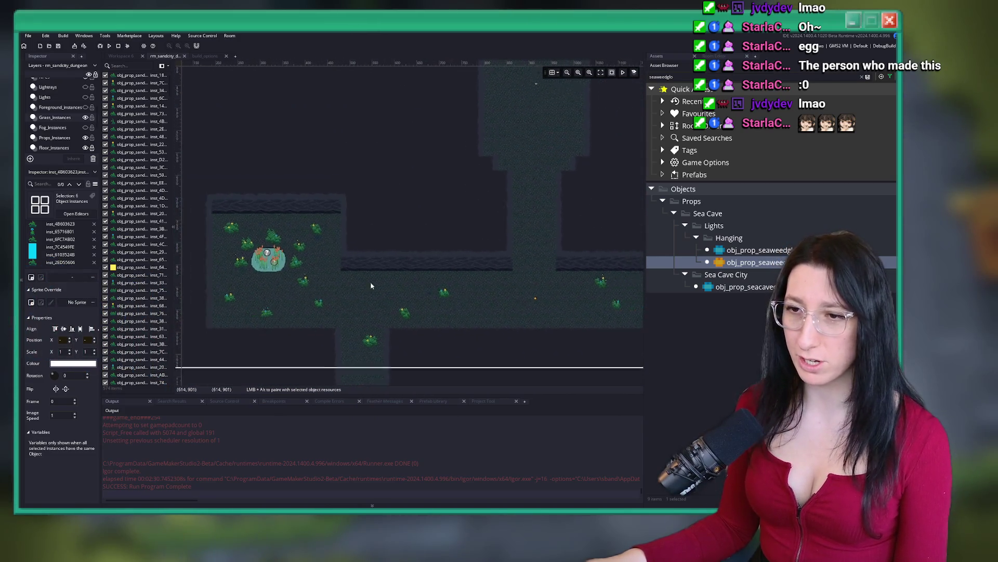
scroll(59, 137, down, 1)
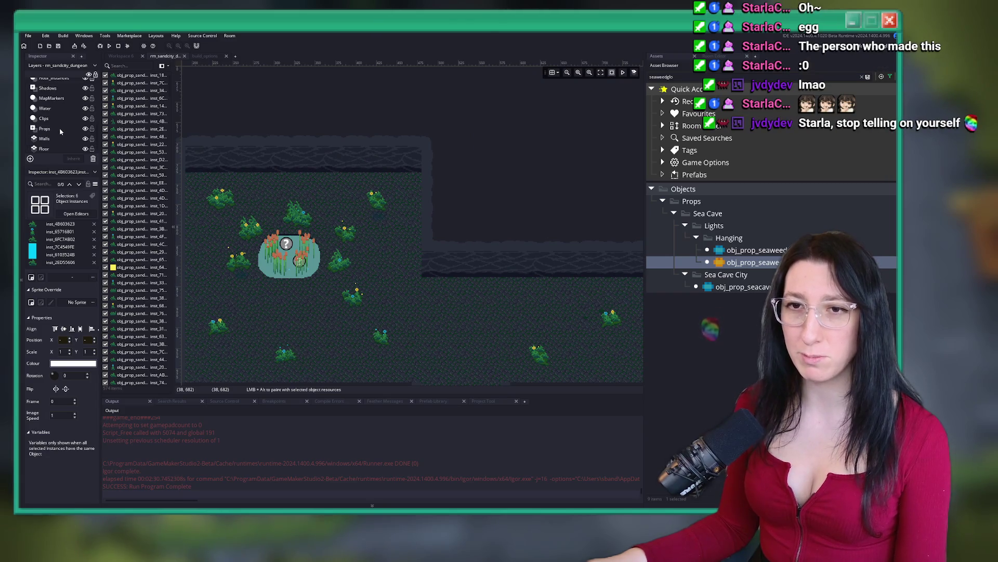
On the Props layer, move a seaweed sprite from below the pond right into the corridor.
click(60, 130)
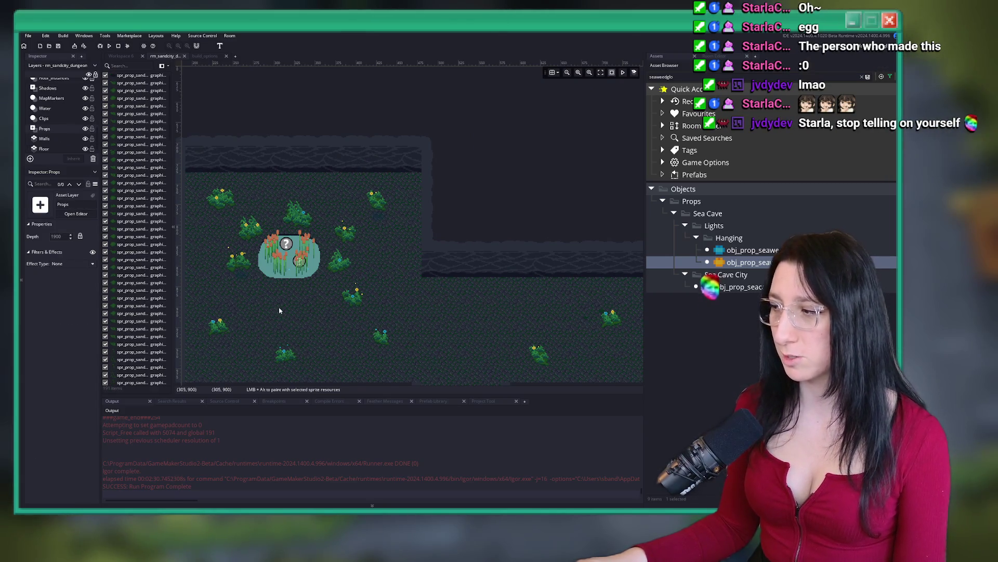
drag(279, 312, 298, 292)
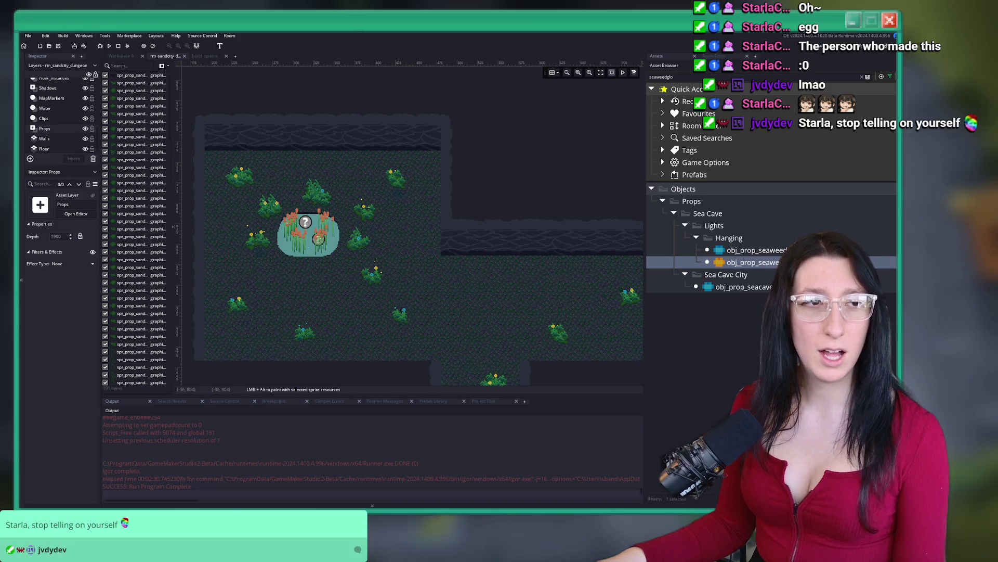
scroll(494, 258, down, 2)
scroll(435, 225, up, 2)
scroll(473, 255, down, 1)
scroll(354, 273, down, 1)
click(396, 283)
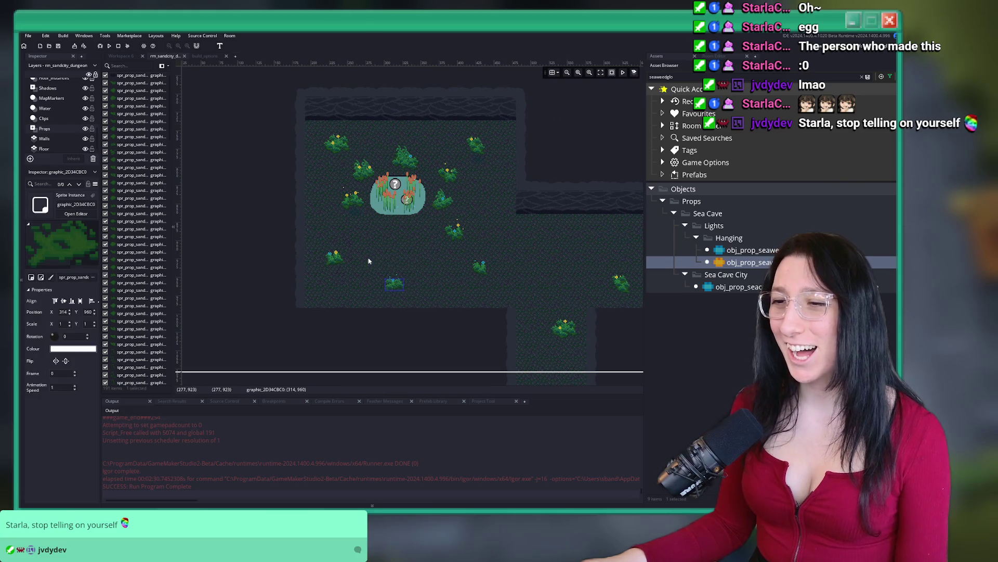
scroll(401, 262, down, 2)
scroll(379, 265, up, 1)
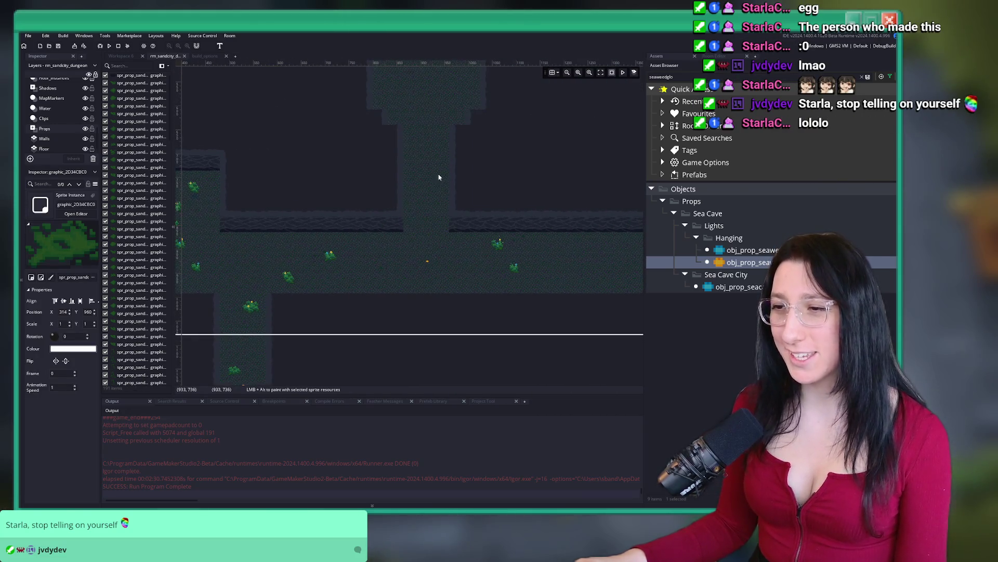
scroll(476, 229, up, 2)
drag(186, 281, 468, 290)
scroll(468, 289, down, 4)
scroll(36, 124, up, 3)
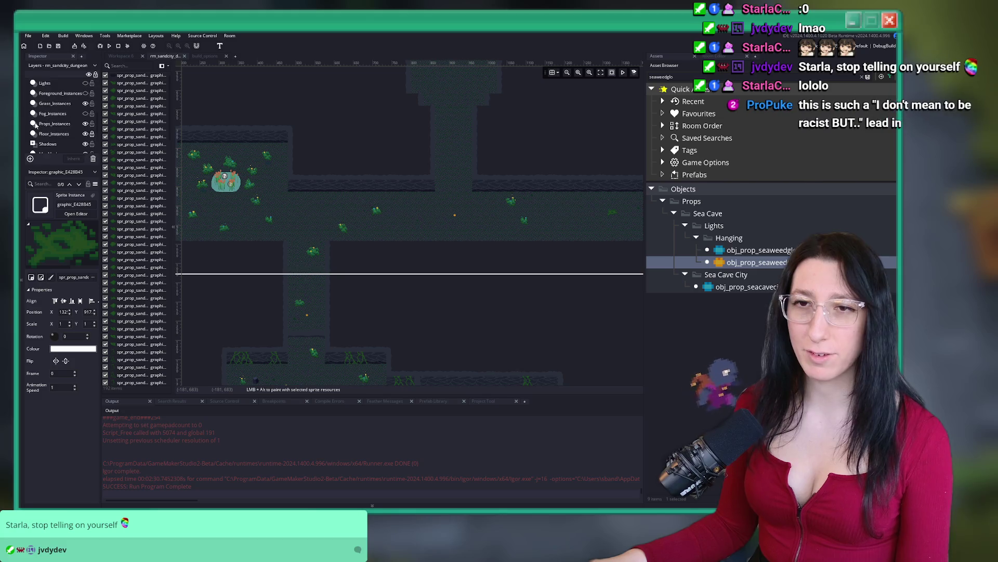
On Grass_Instances, copy seven seaweed and light instances and paste them into the room centre.
click(54, 103)
scroll(413, 223, up, 3)
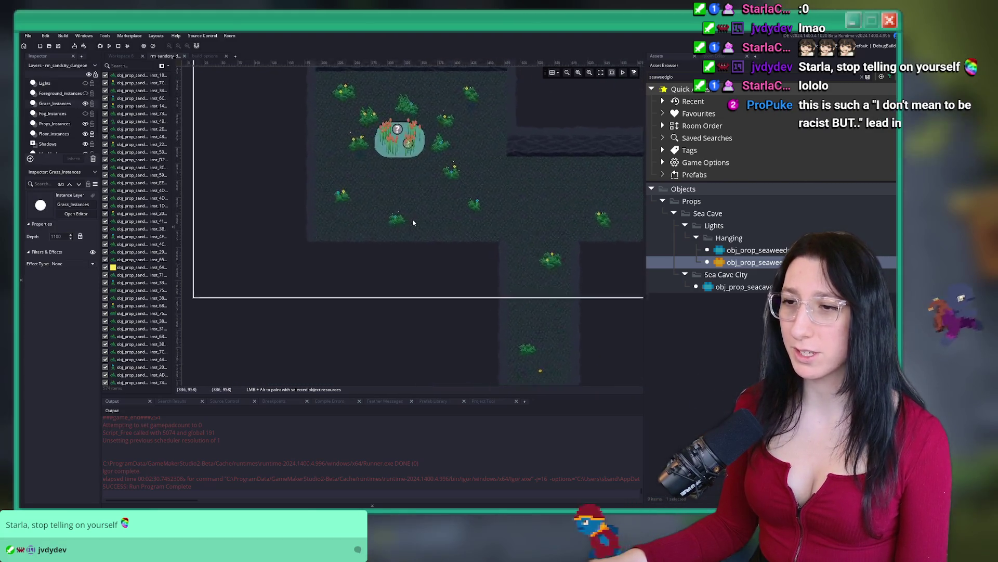
drag(413, 223, 383, 213)
mouse_move(456, 212)
mouse_down()
mouse_move(229, 211)
mouse_move(312, 193)
mouse_up()
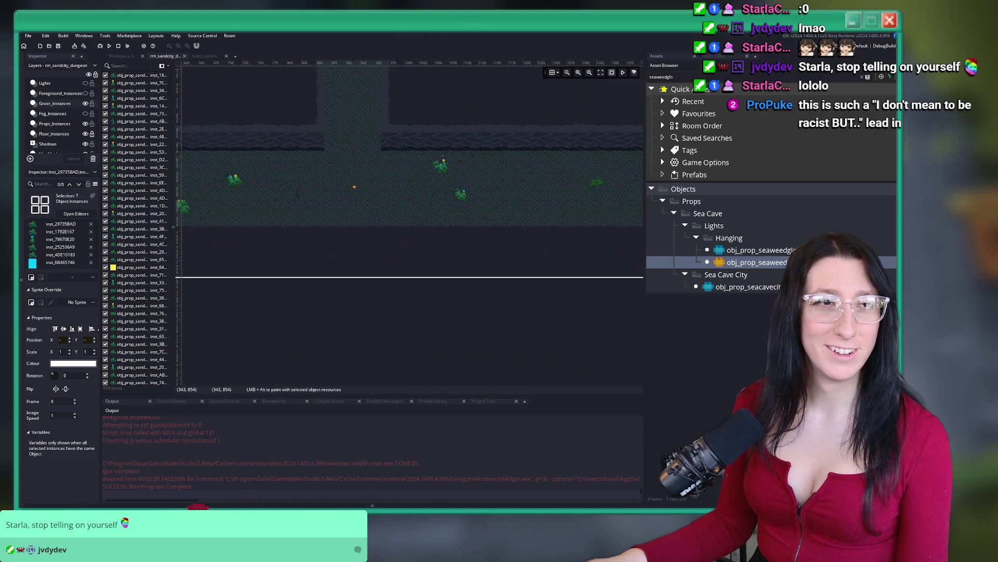
mouse_move(334, 185)
mouse_down()
mouse_move(304, 205)
mouse_move(57, 206)
mouse_up()
scroll(437, 226, up, 5)
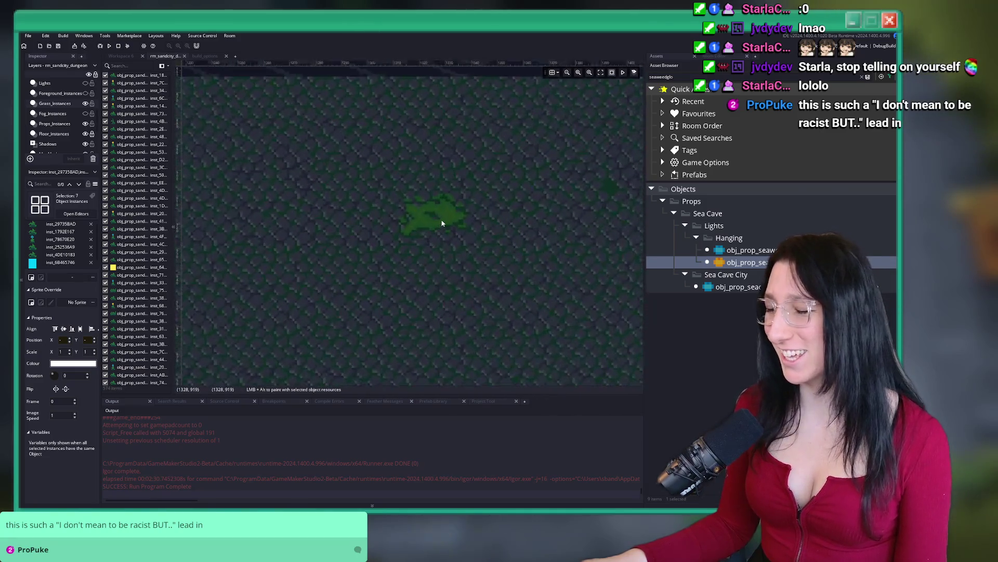
key(ctrl+v)
mouse_move(263, 163)
mouse_down()
mouse_move(483, 197)
mouse_move(499, 220)
mouse_up()
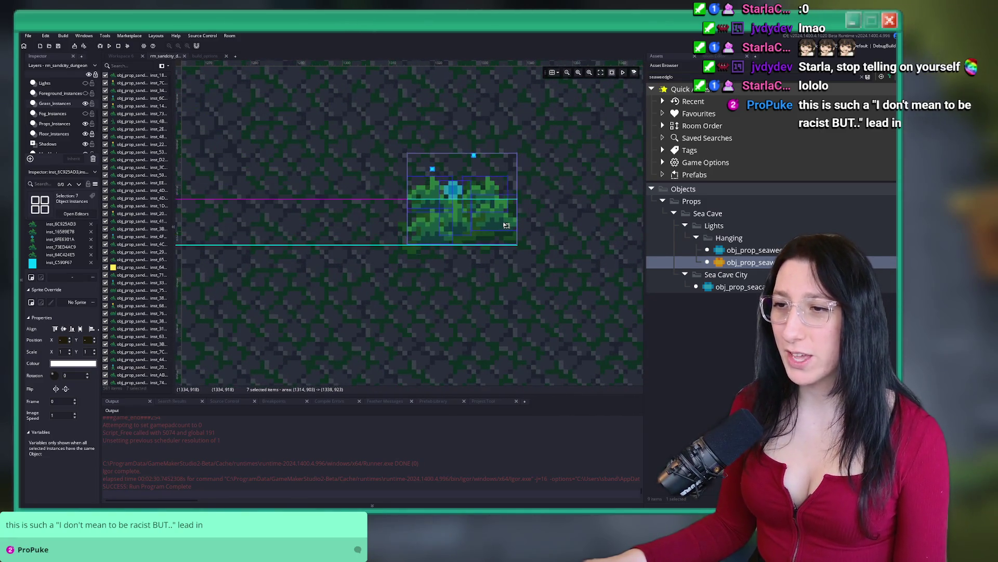
scroll(494, 284, down, 3)
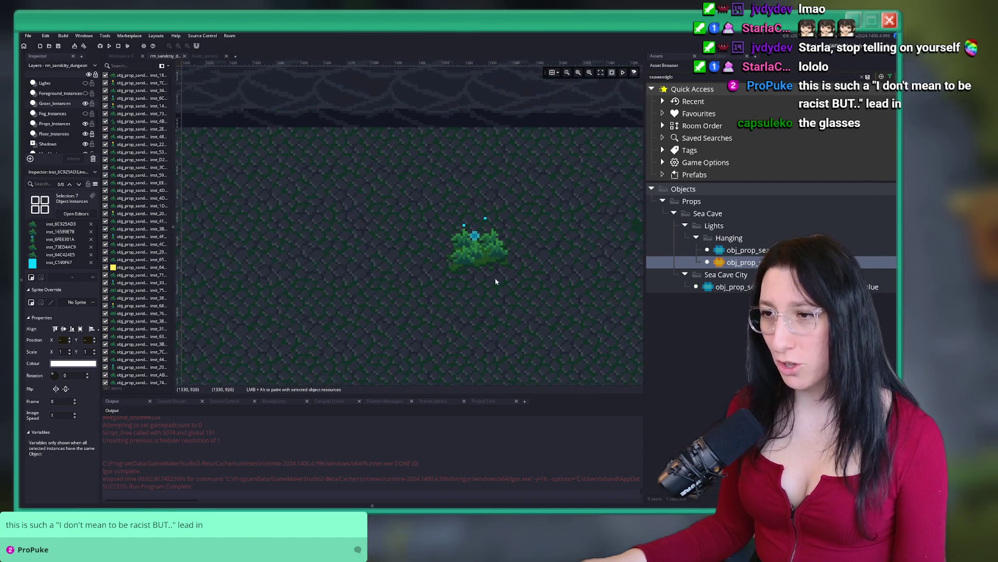
Select the pasted seaweed cluster, then make the Props layer active and view the whole pond room.
drag(552, 345, 384, 178)
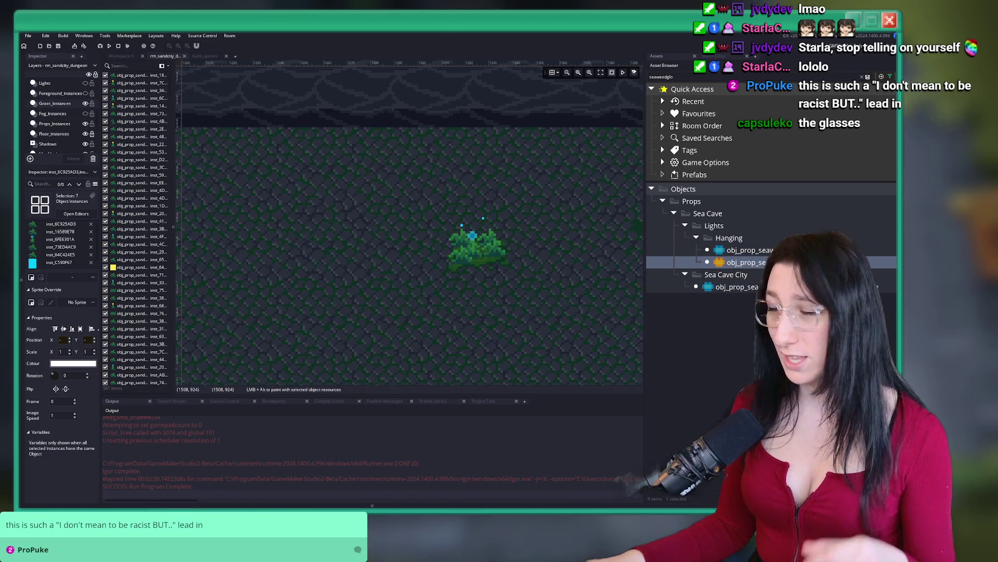
scroll(498, 202, down, 3)
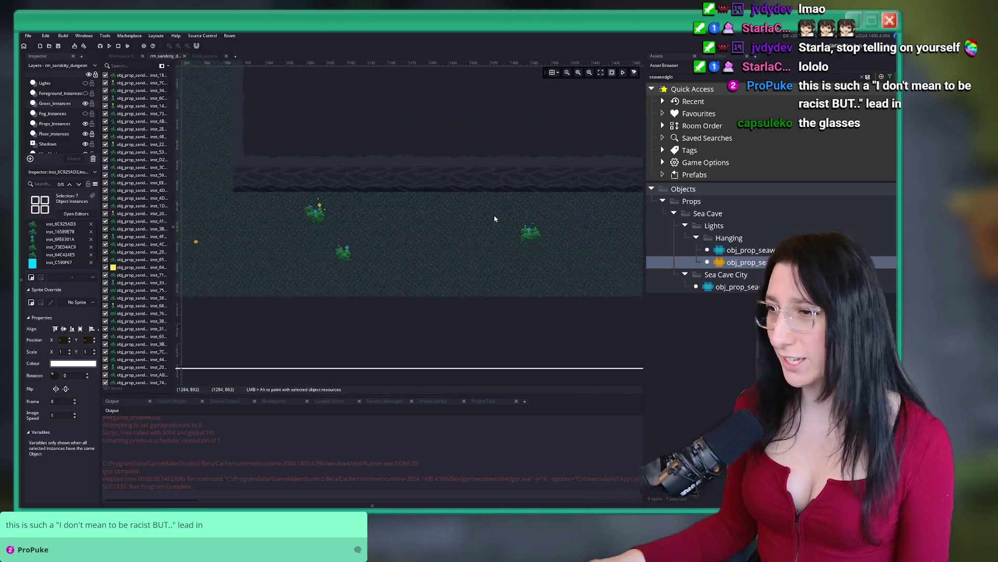
scroll(65, 135, down, 3)
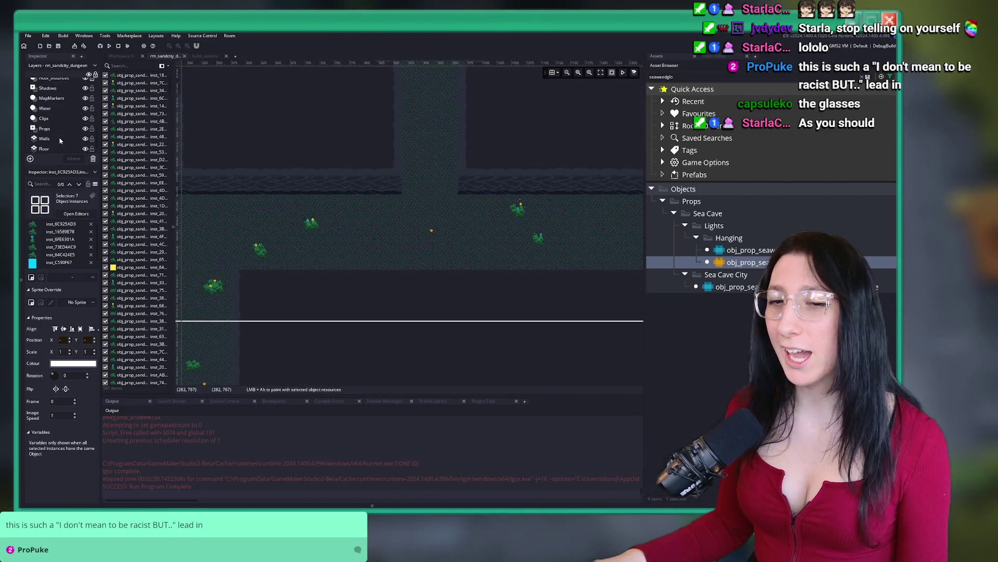
click(63, 128)
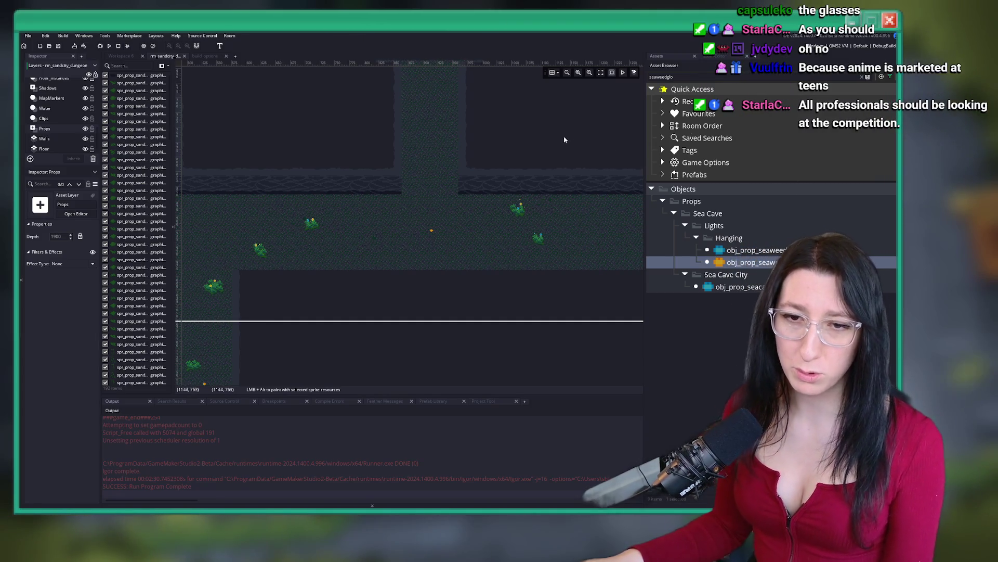
scroll(471, 186, down, 2)
mouse_move(476, 171)
mouse_down()
mouse_move(531, 193)
mouse_move(577, 184)
mouse_up()
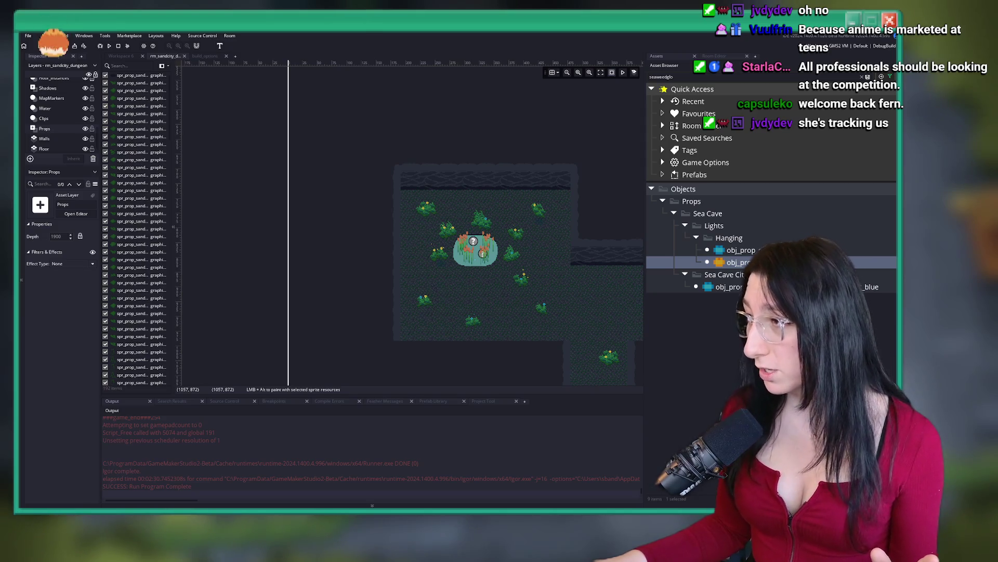
Scroll through Twitch's Software and Game Development live channels, then return to GameMaker.
key(alt+Tab)
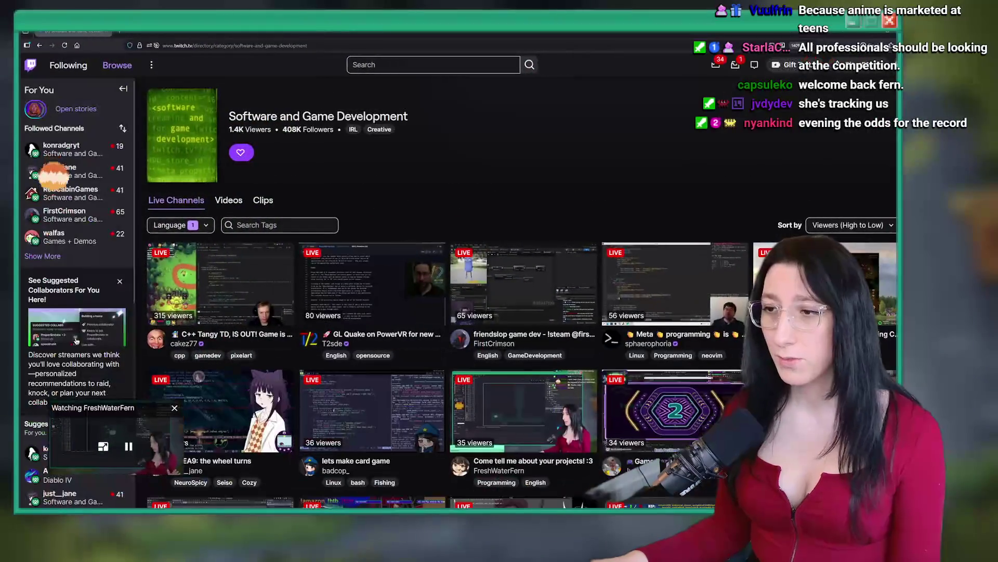
scroll(556, 94, down, 1)
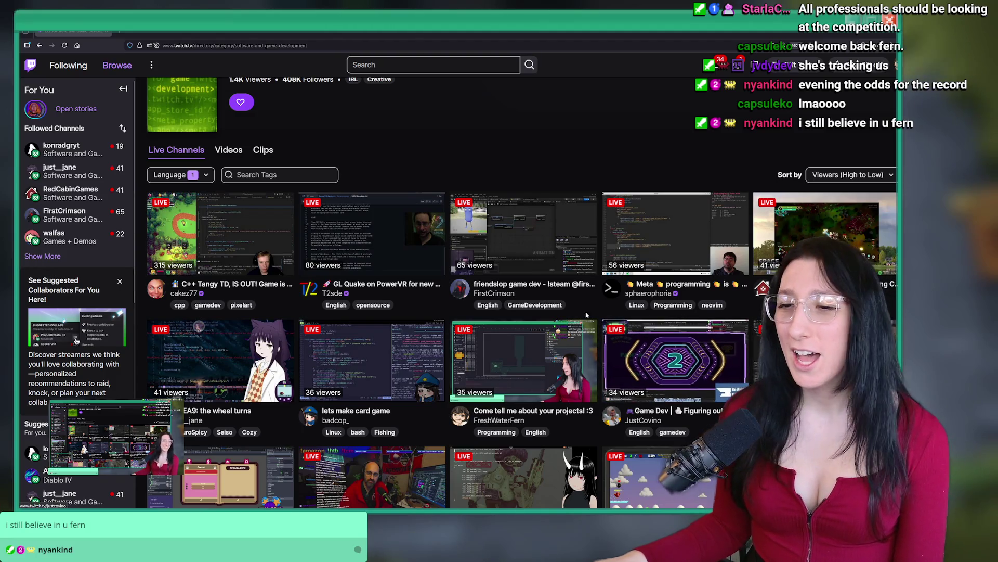
scroll(590, 314, down, 3)
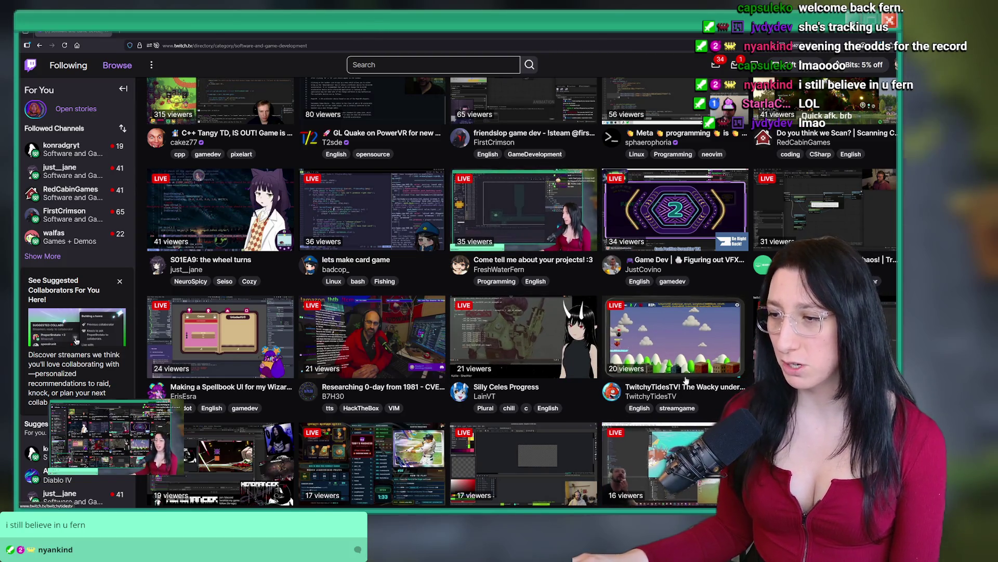
scroll(658, 362, up, 3)
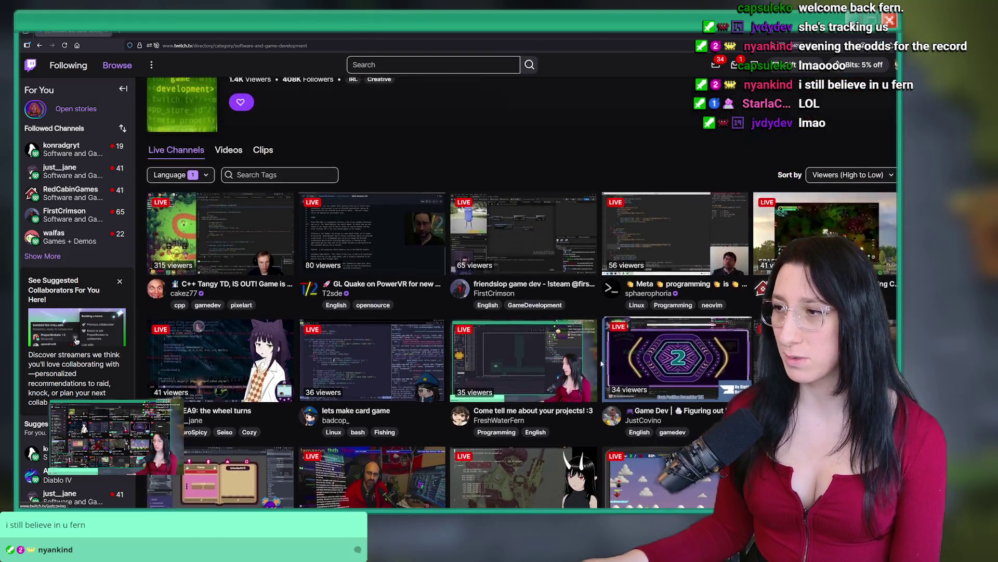
scroll(676, 191, down, 1)
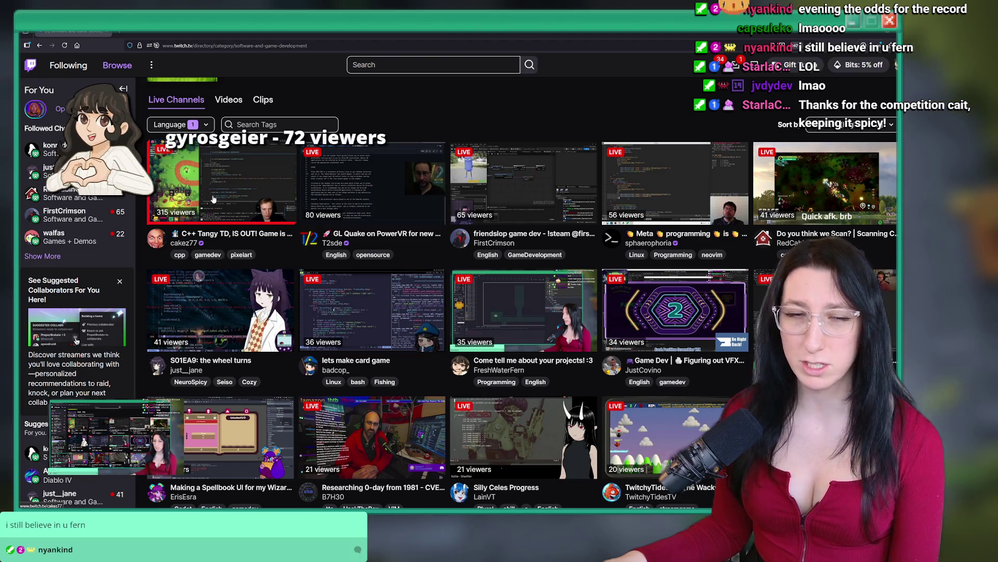
scroll(328, 207, down, 7)
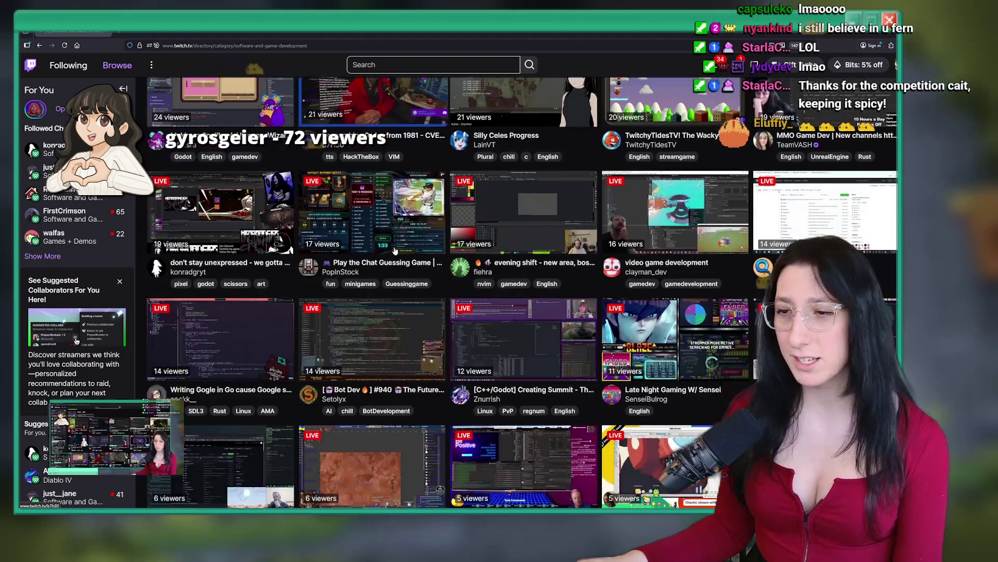
scroll(328, 208, up, 10)
scroll(364, 192, down, 8)
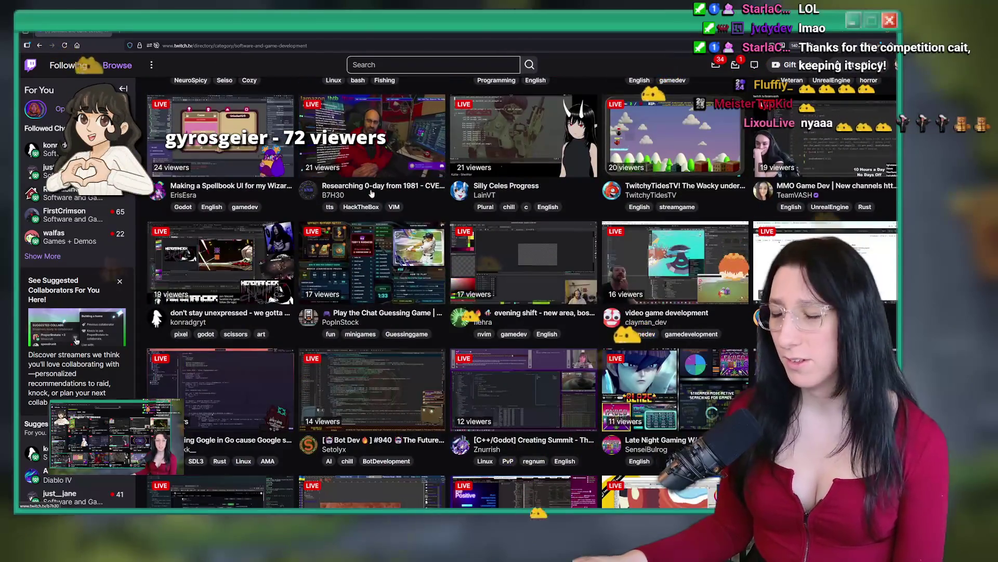
scroll(364, 192, up, 8)
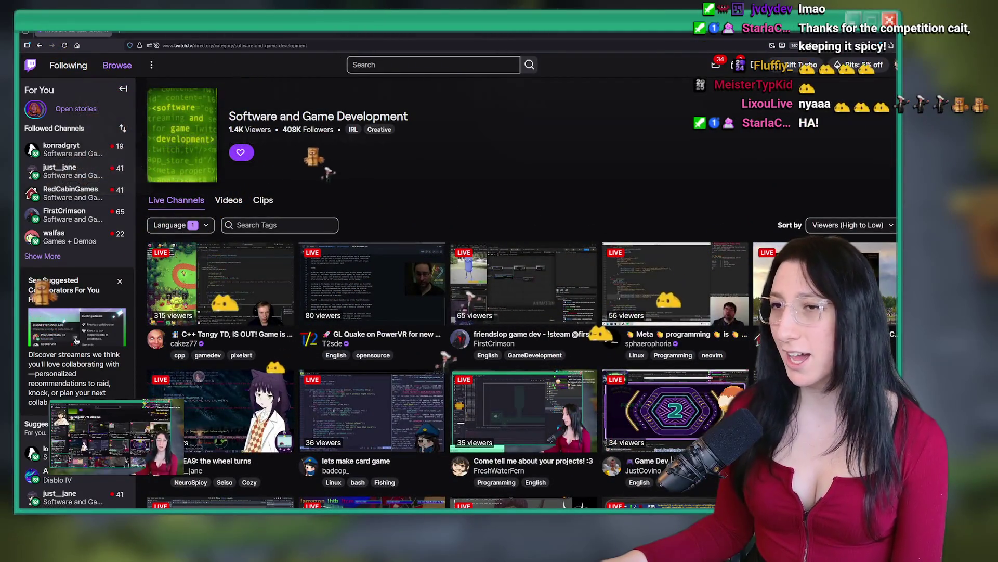
key(alt+Tab)
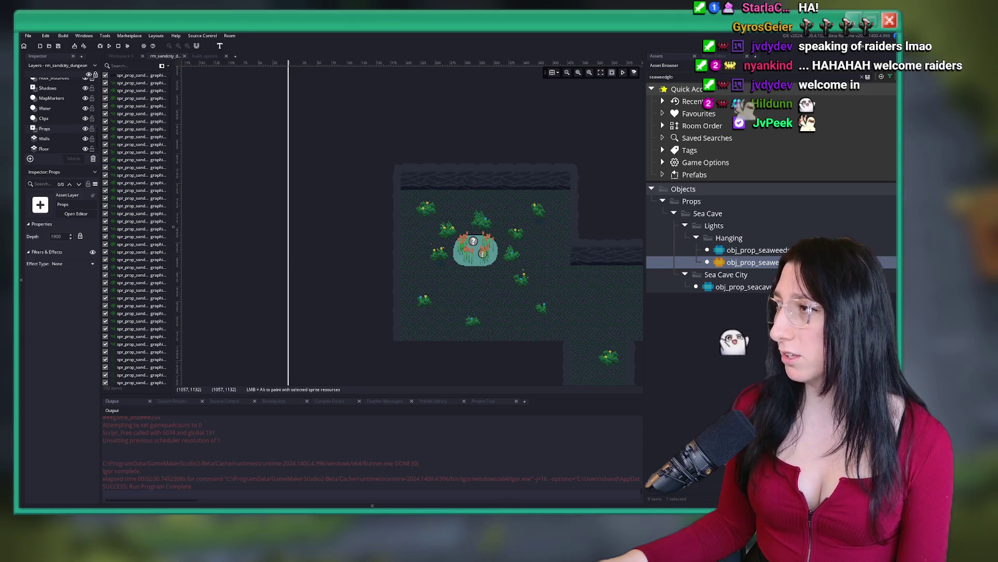
Switch back to the GameMaker room editor and pan across the seaweed pond room.
key(alt+Tab)
scroll(169, 177, down, 4)
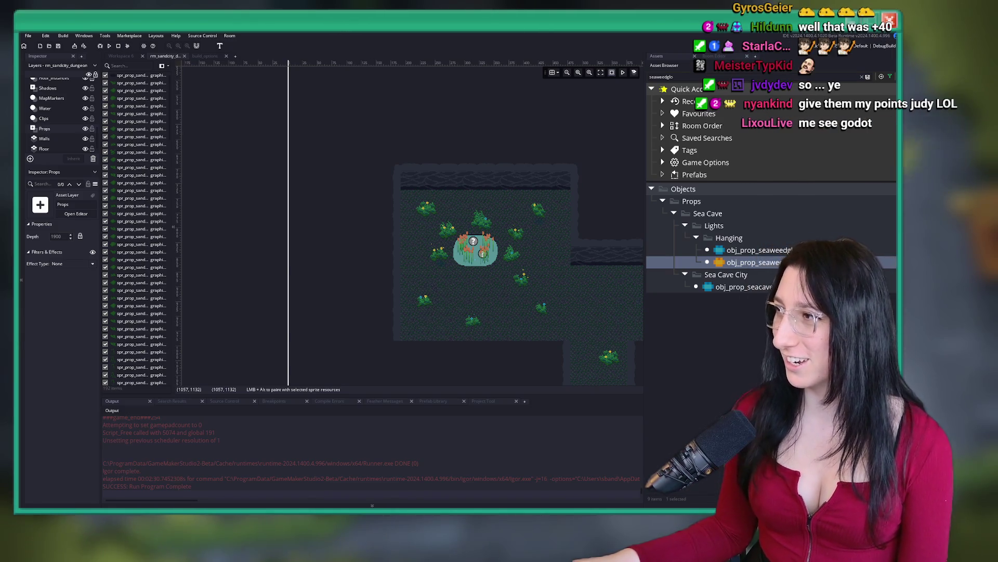
mouse_move(749, 263)
mouse_down()
mouse_move(532, 282)
mouse_move(304, 163)
mouse_move(246, 186)
mouse_up()
Run the game, start Story mode, walk north through Sand City and warp into the dungeon.
click(109, 46)
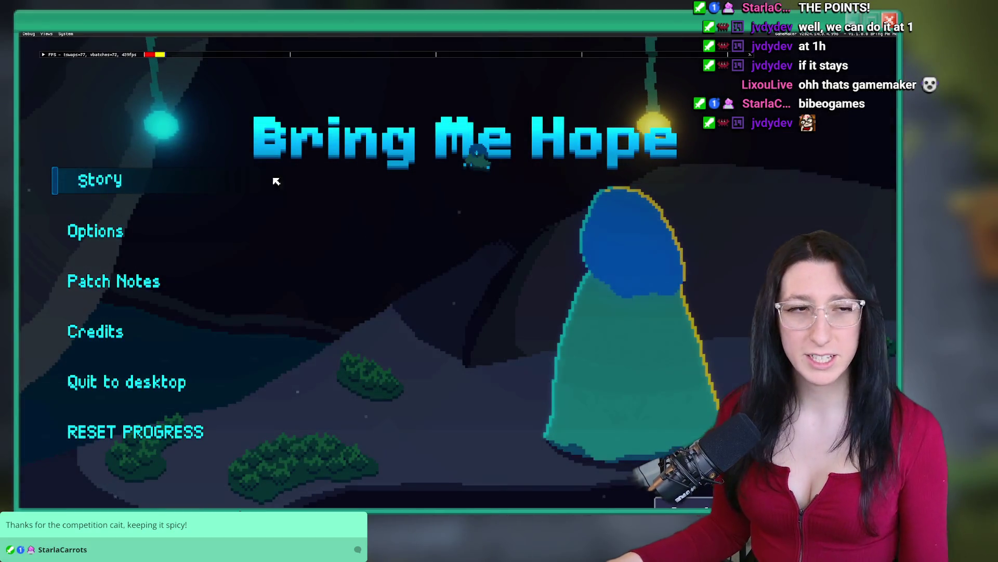
click(93, 179)
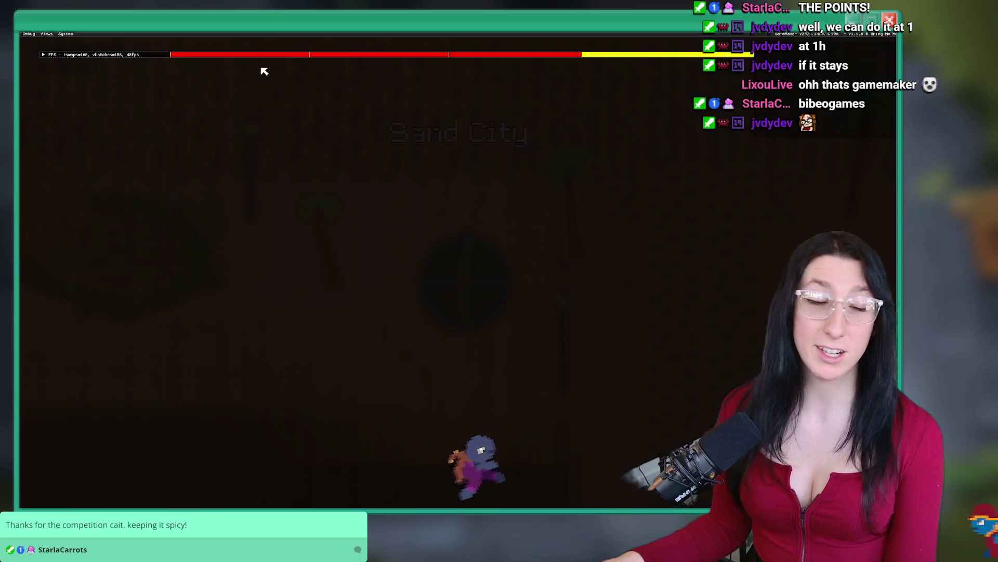
key(w)
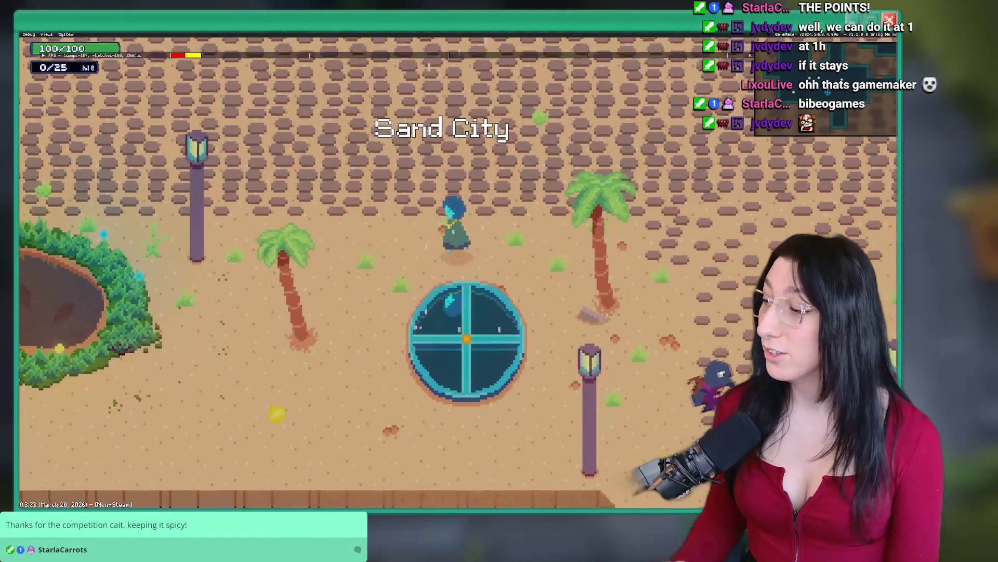
key(w)
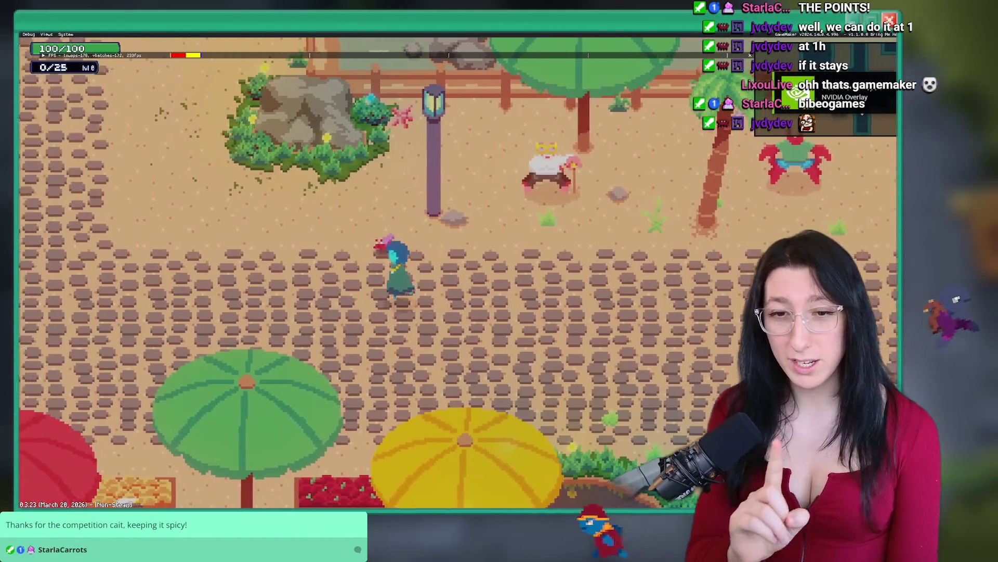
key(w)
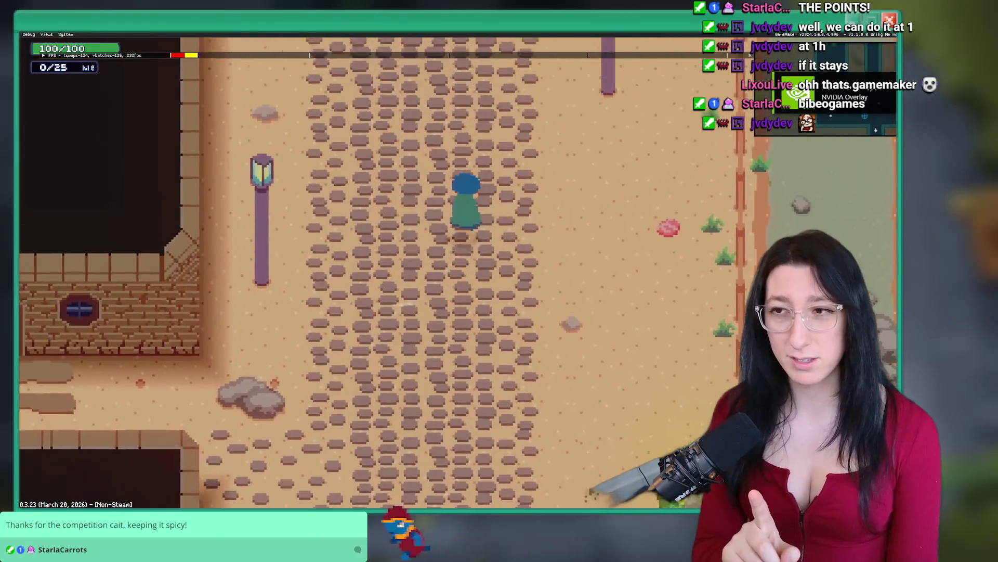
key(w)
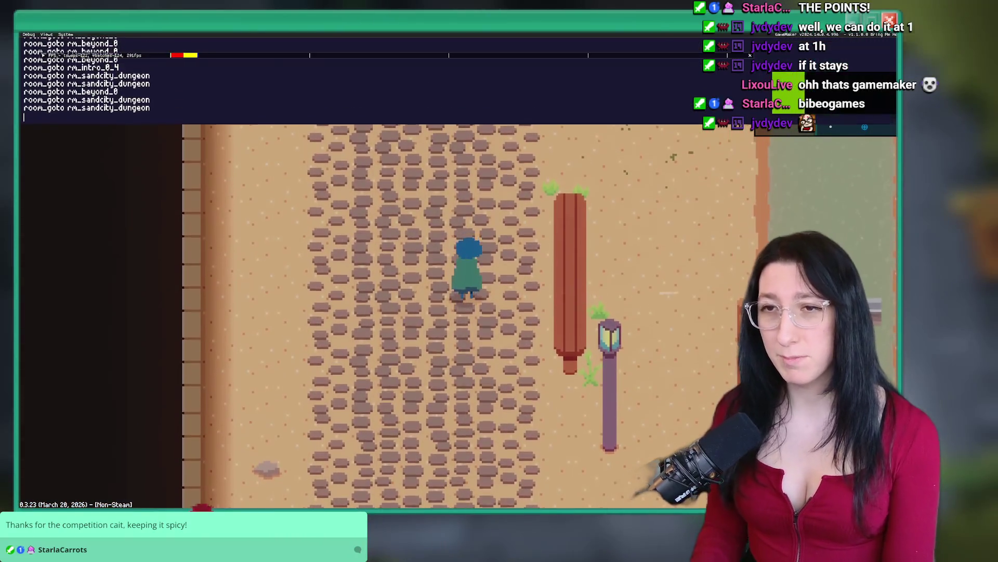
key(Return)
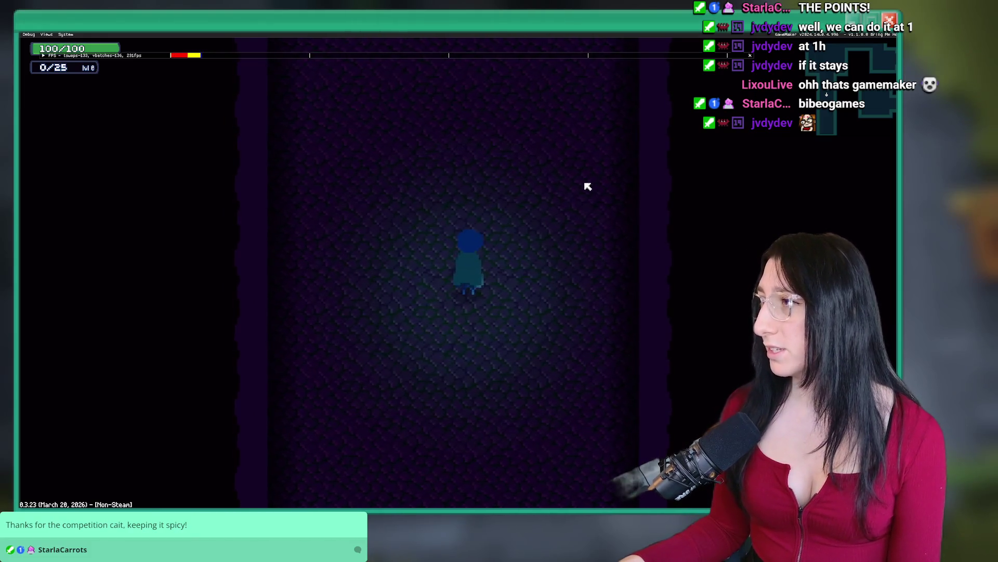
Walk the character up through the lit plant room, up-left past the pond, then up-right.
key(w)
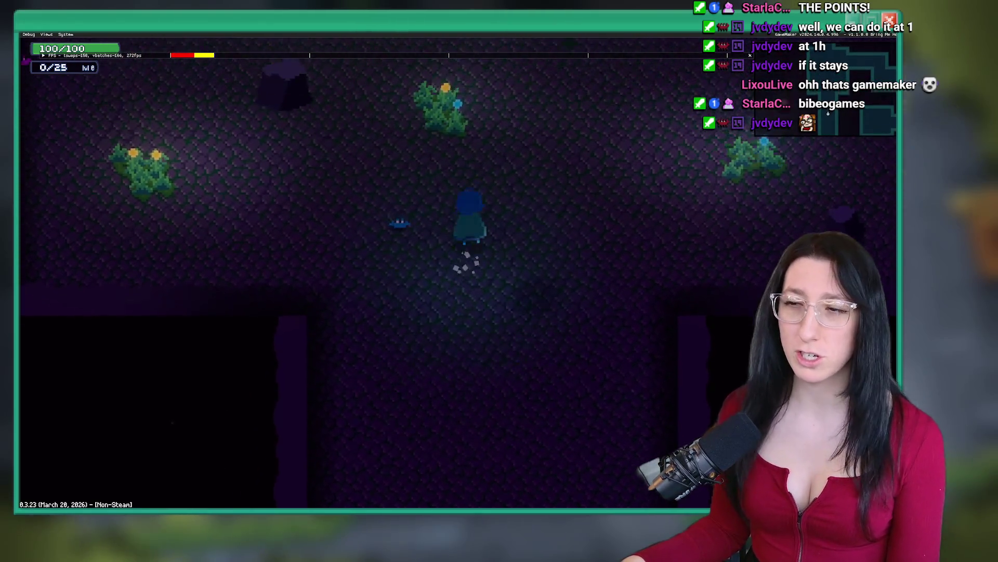
key(w)
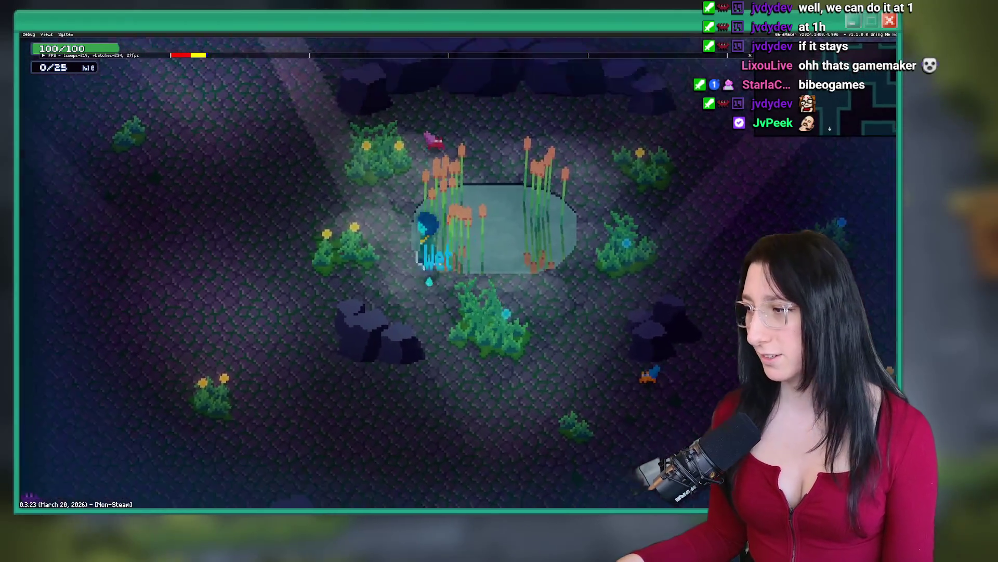
key(w)
key(a)
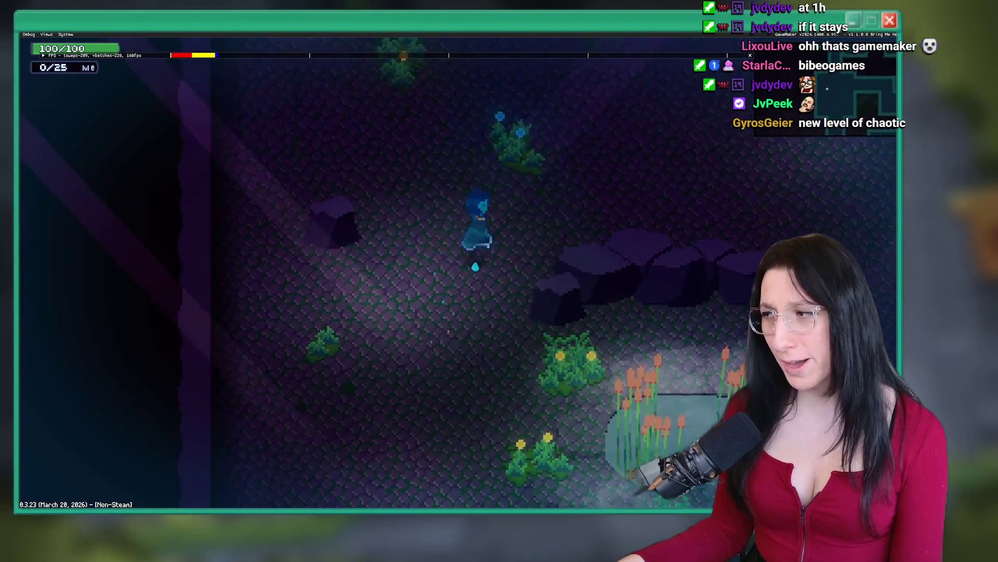
key(w)
key(d)
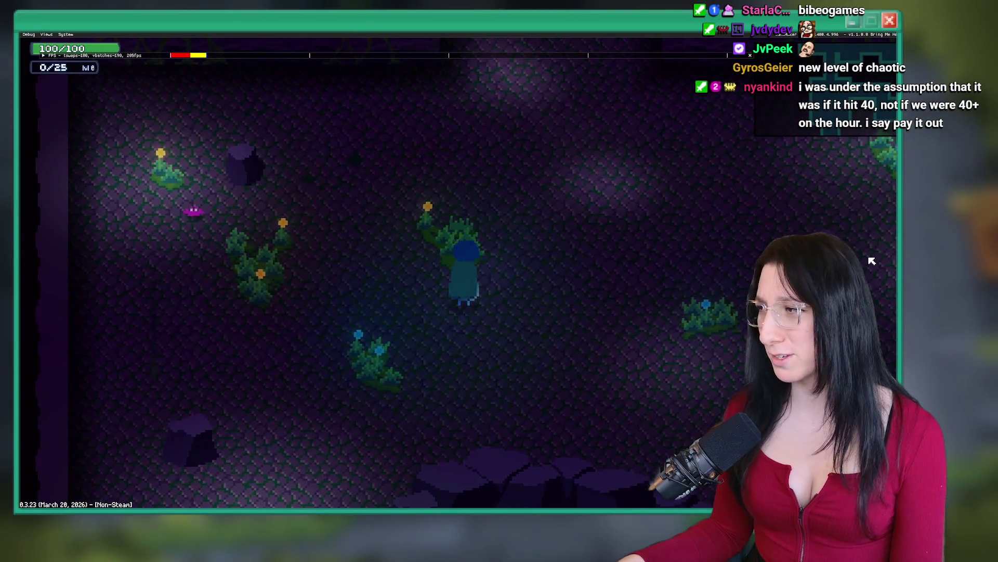
key(alt+Tab)
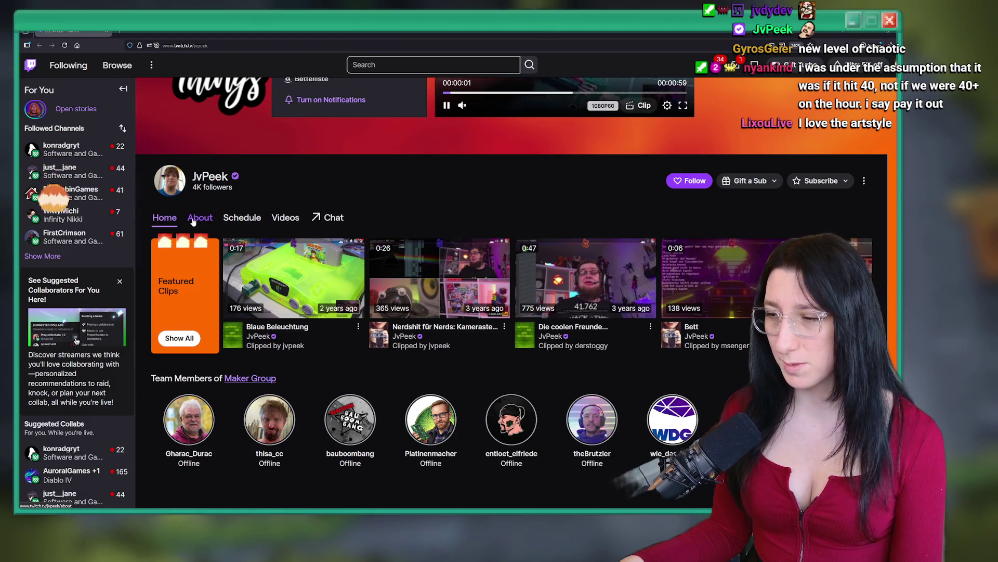
Open the channel's Videos tab and scroll through its clips and recent uploads.
click(285, 217)
scroll(208, 291, down, 5)
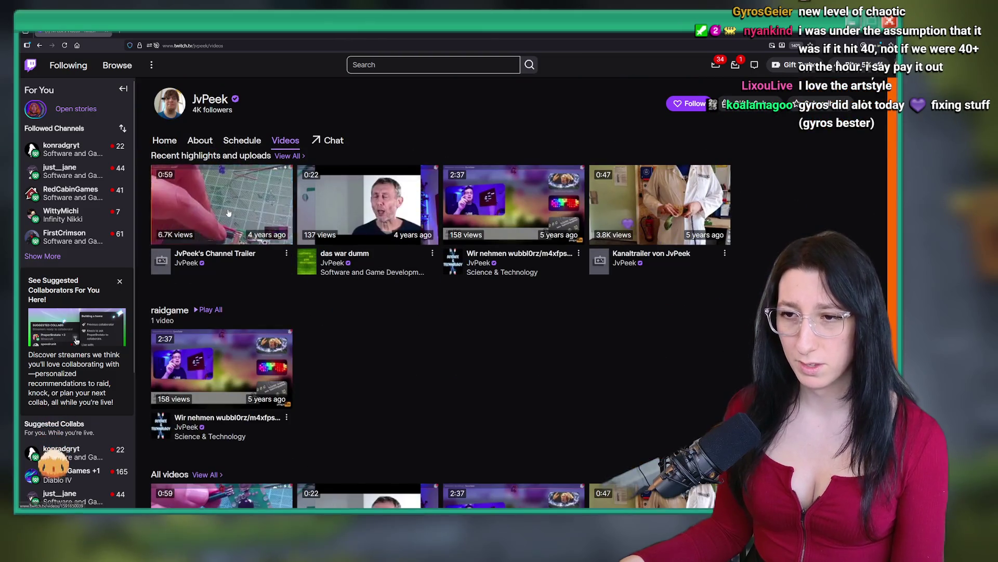
scroll(248, 210, up, 2)
scroll(248, 210, up, 5)
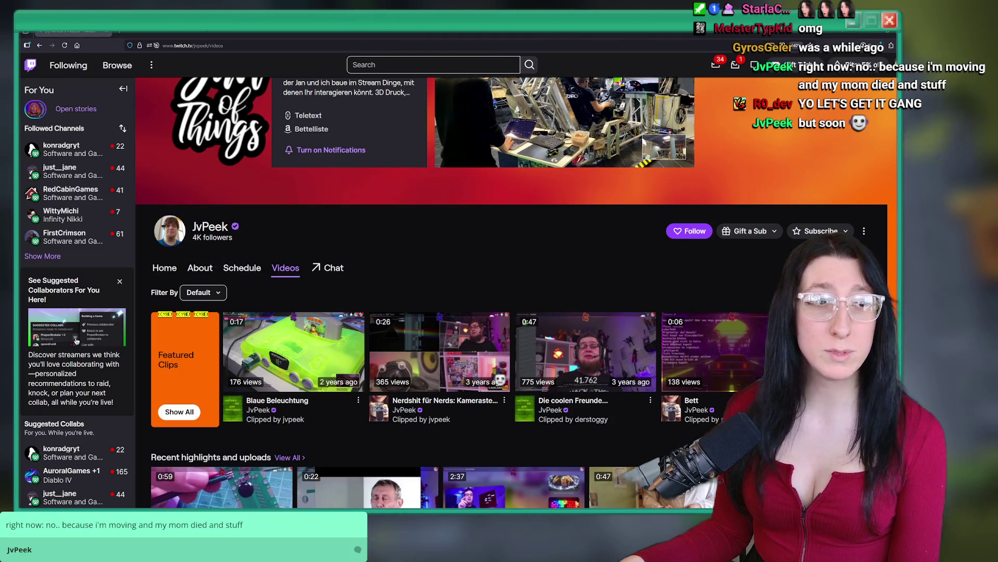
scroll(456, 219, down, 3)
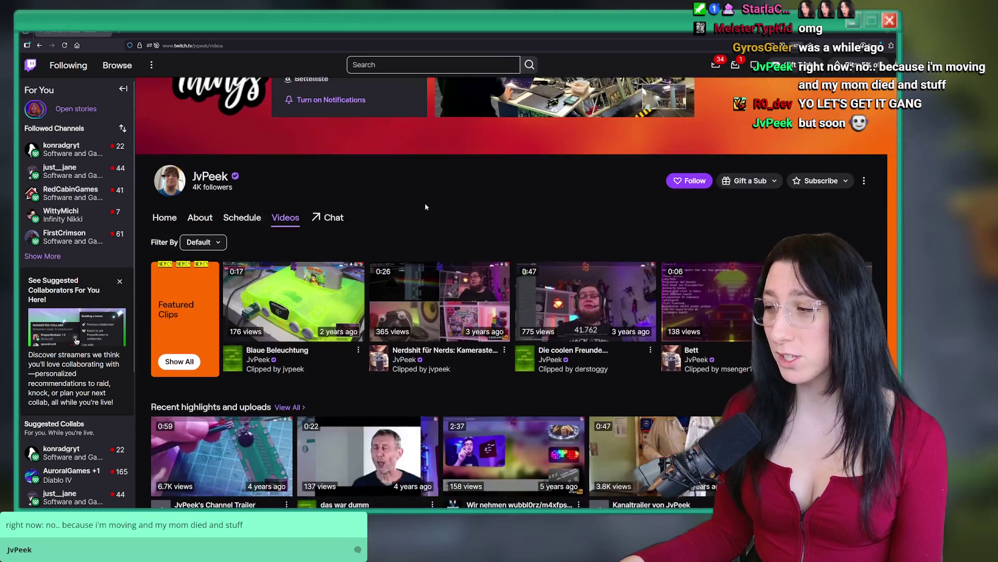
scroll(455, 281, up, 5)
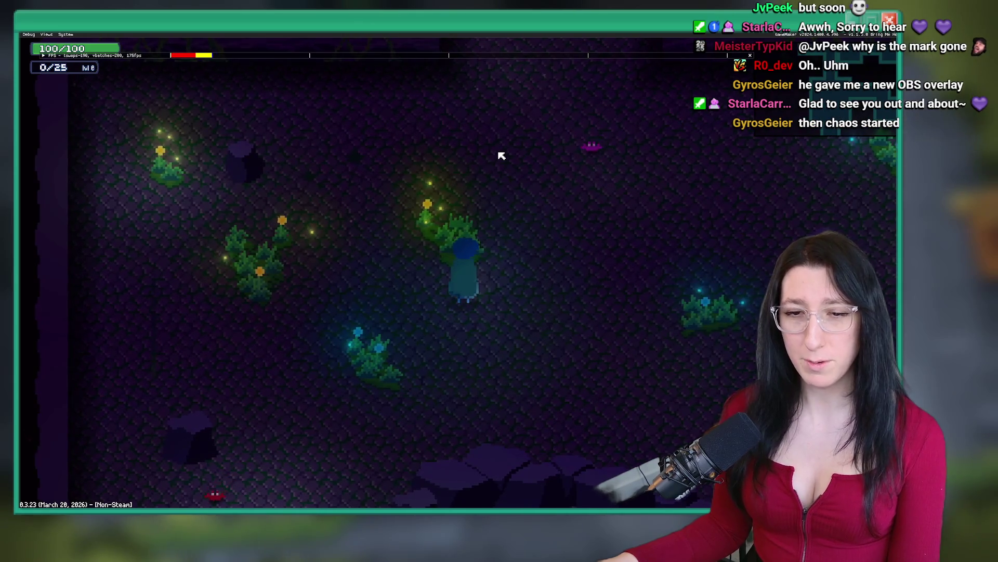
Walk the character around the first cave room and up into the pond room.
key(w)
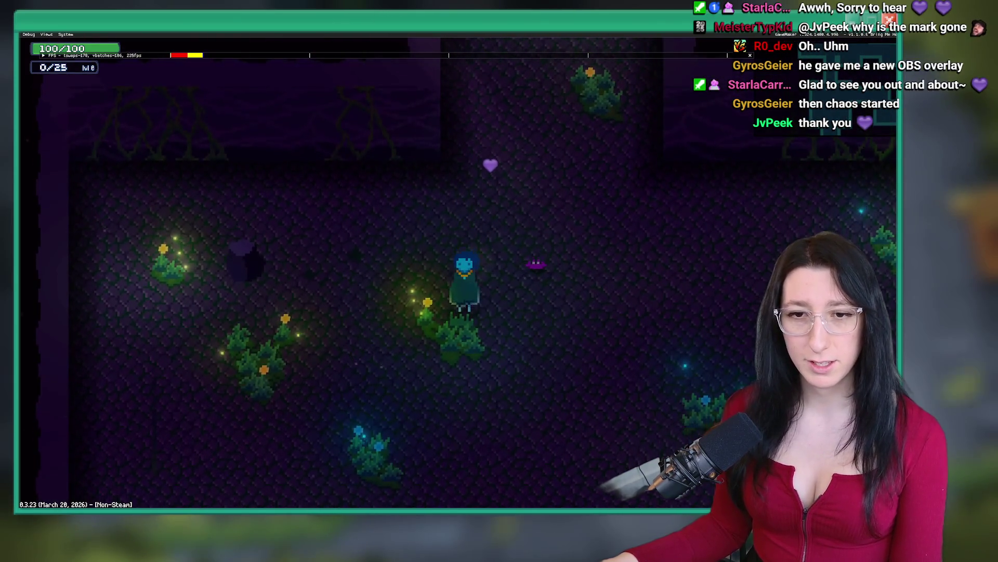
key(s)
key(d)
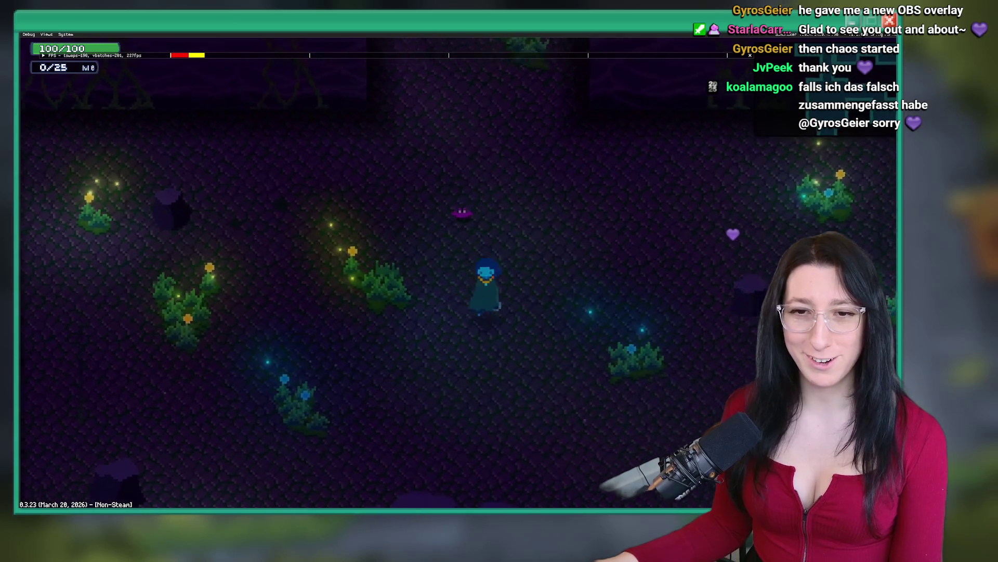
key(d)
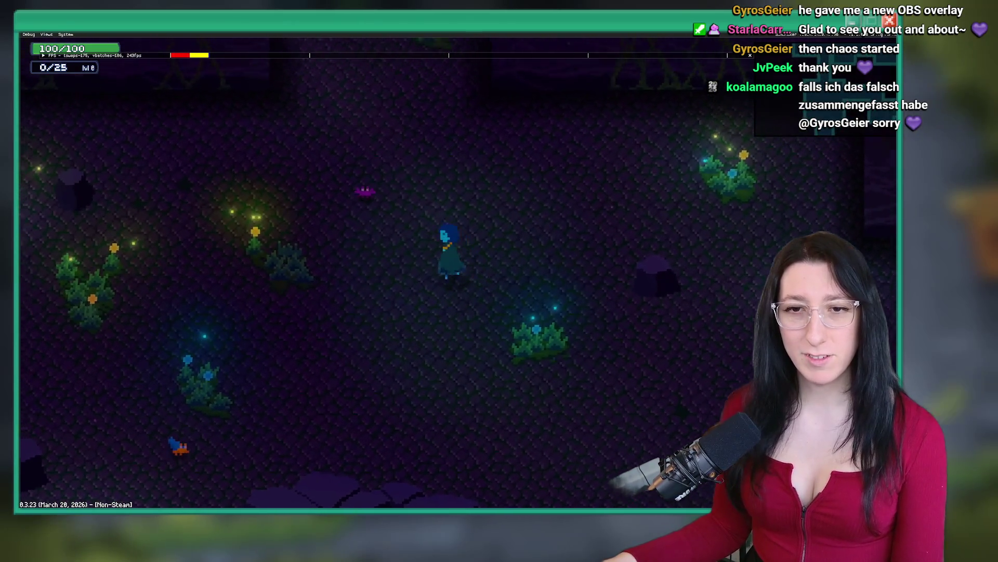
key(w)
key(a)
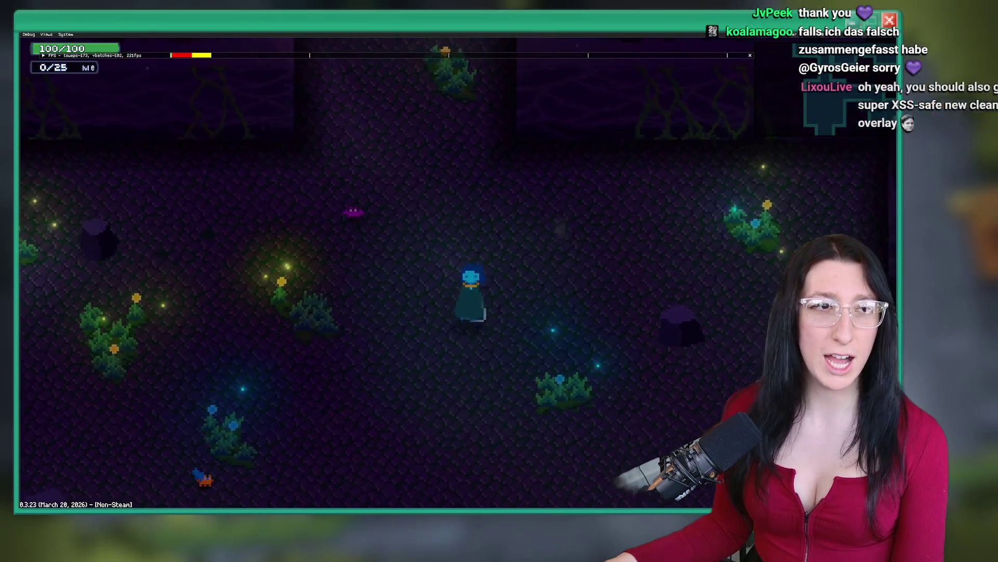
key(s)
key(w)
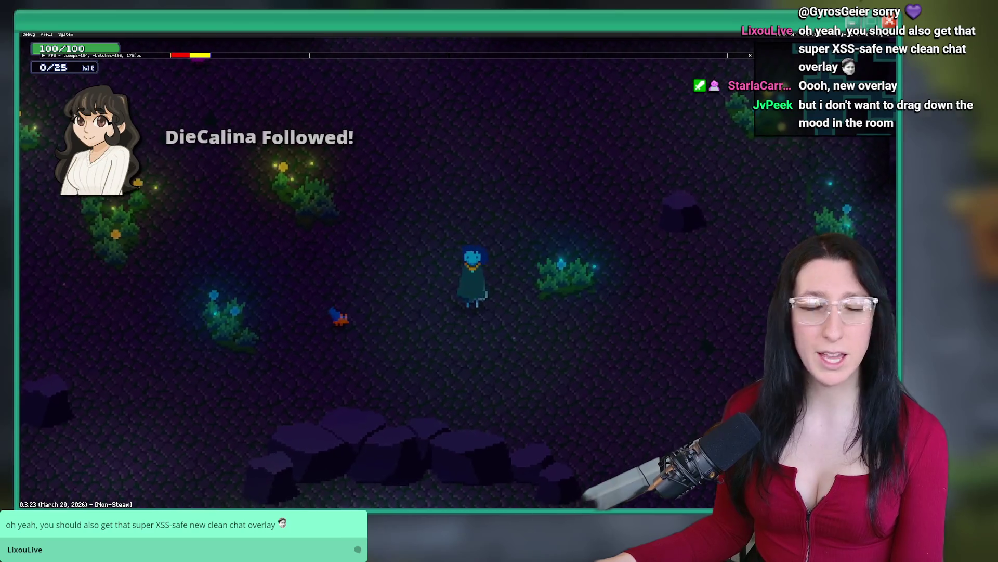
key(w)
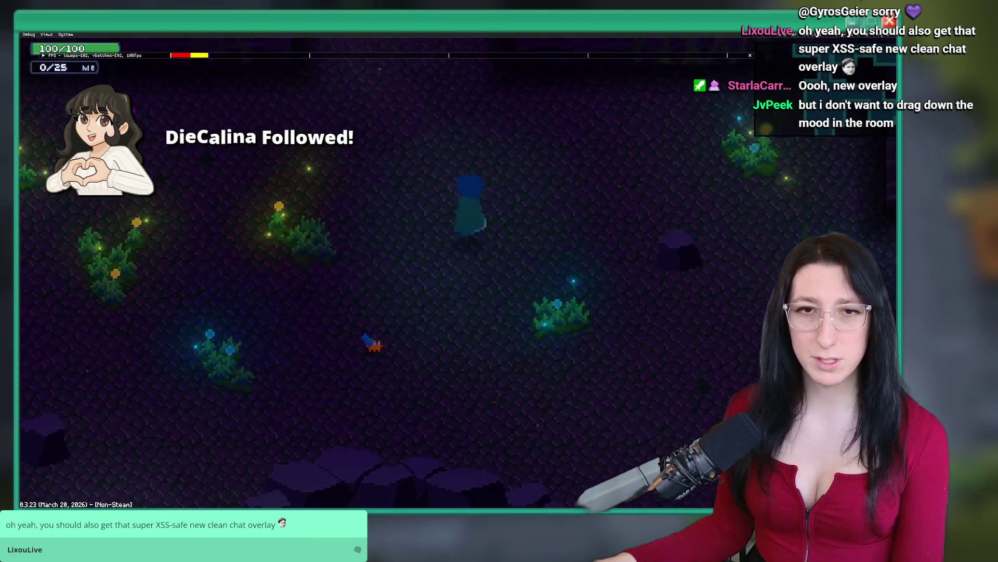
key(w)
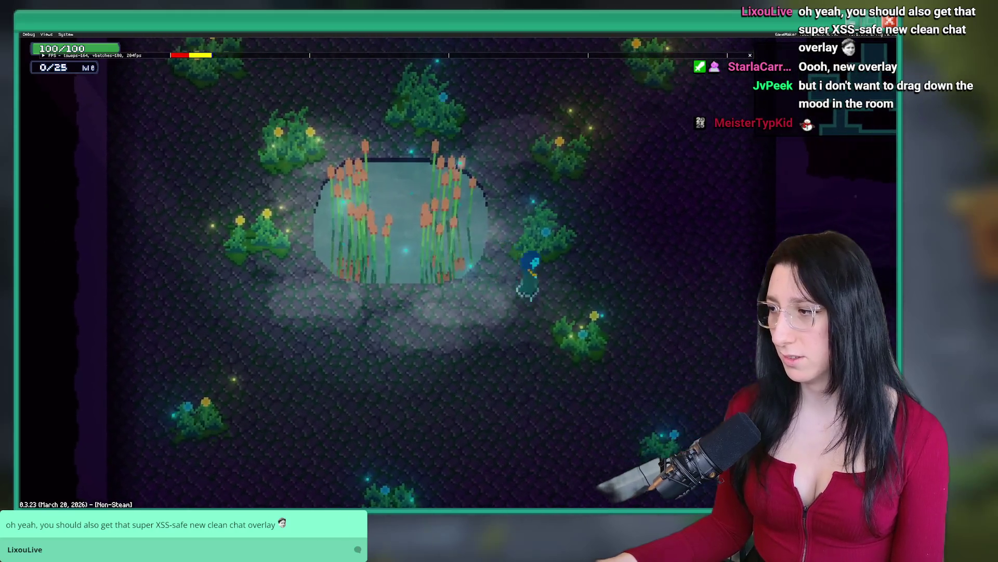
Walk around the reed pond, wading into it, then head right.
key(a)
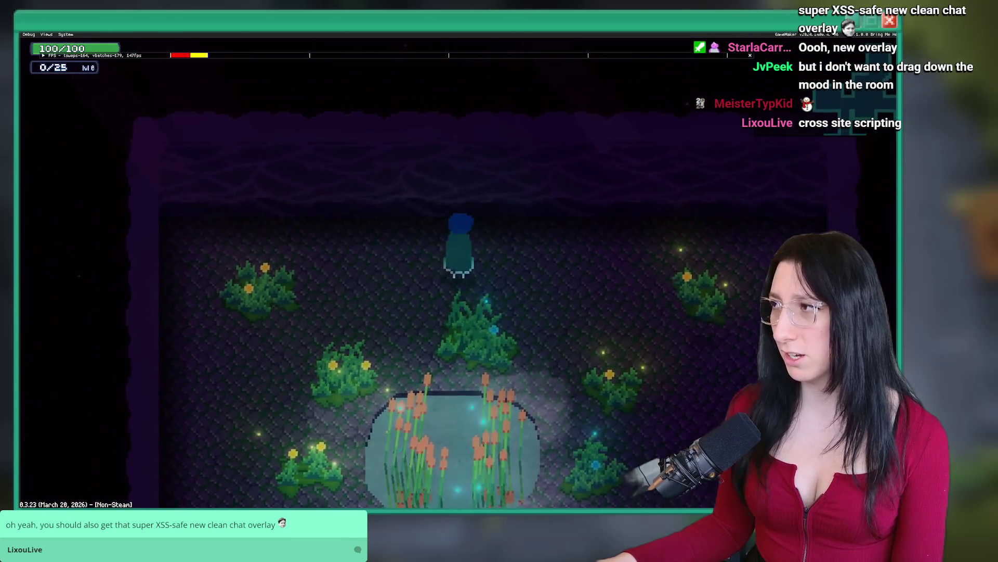
key(a)
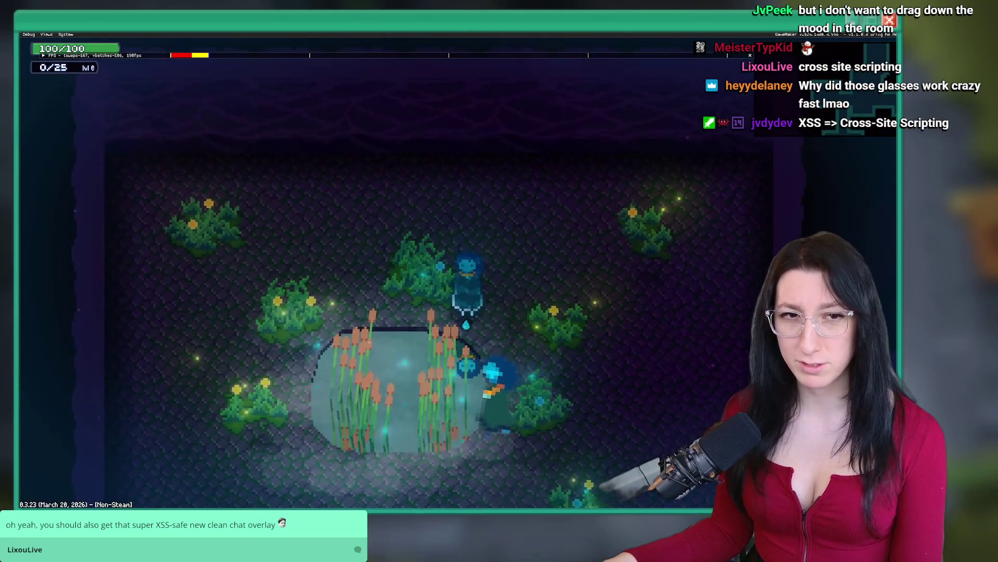
key(a)
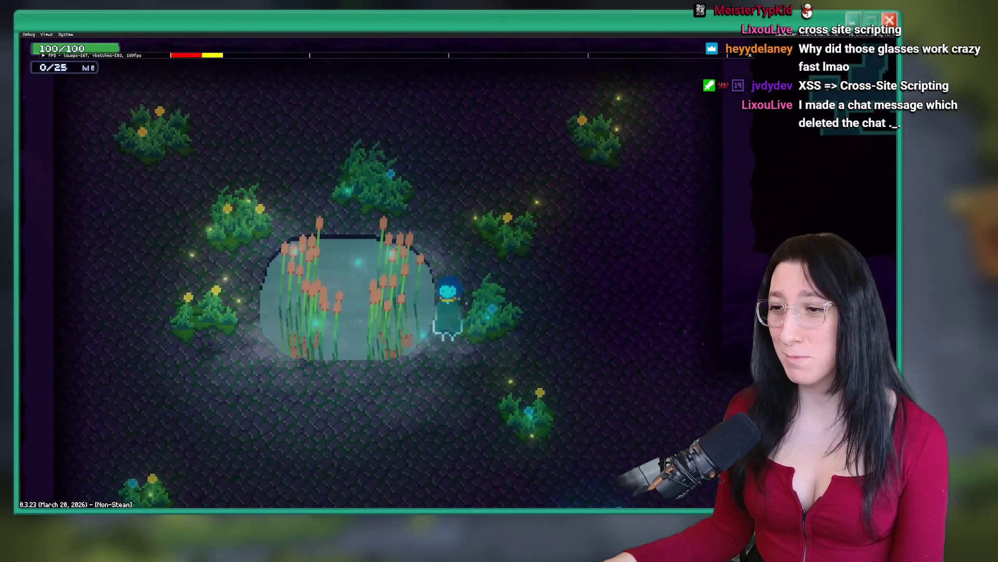
key(s)
key(a)
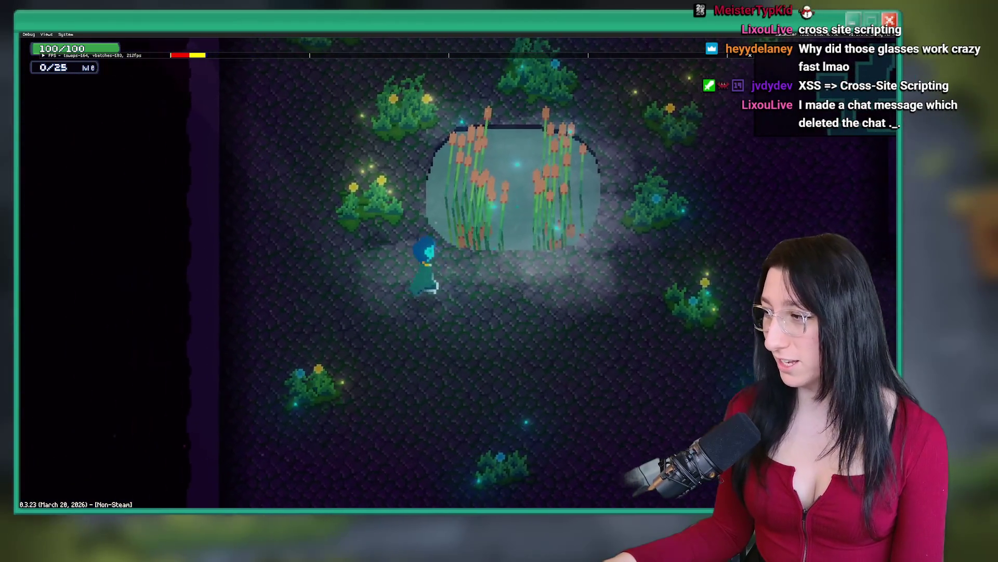
key(w)
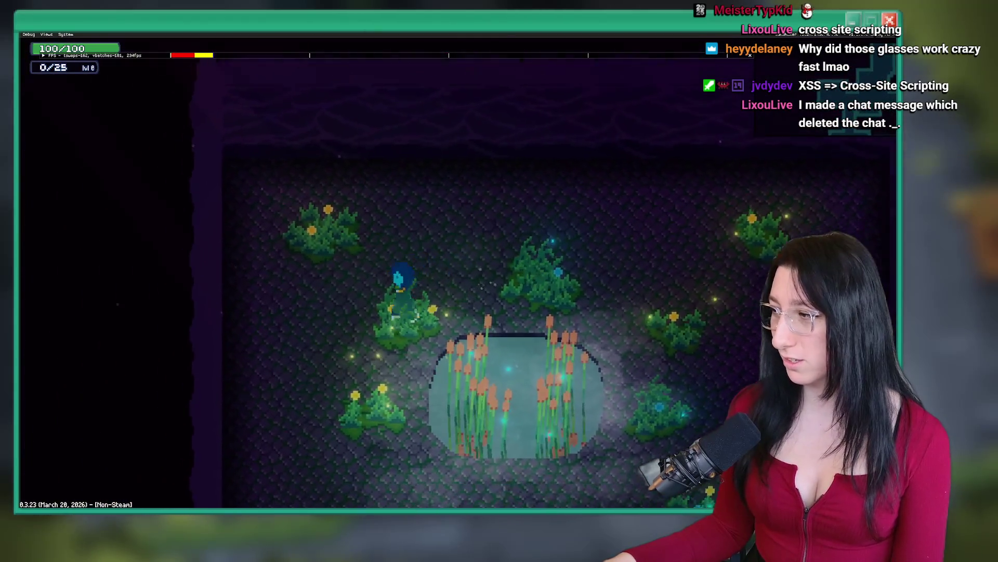
key(d)
key(s)
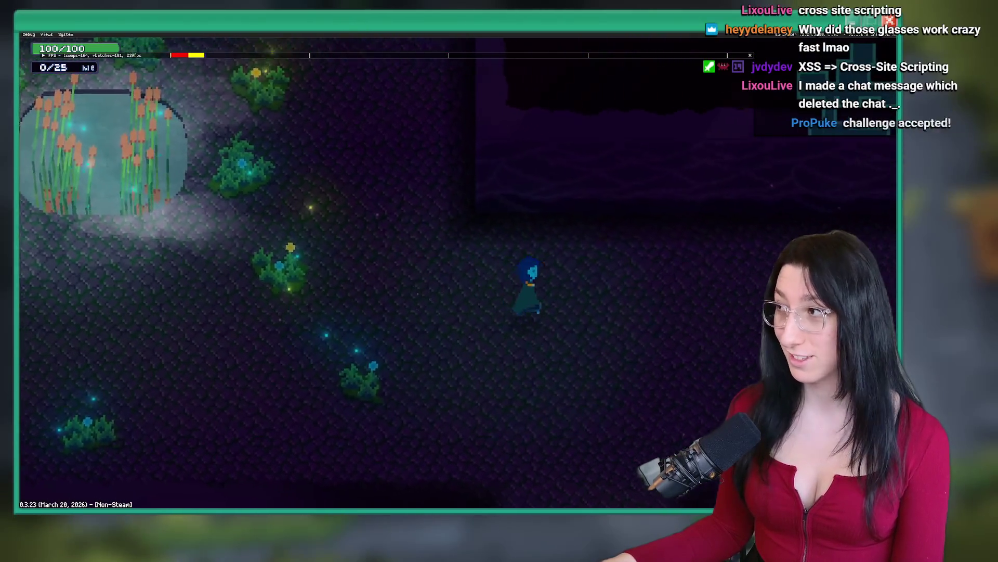
Dash right, explore the glowing-plant corridors and next room, then close the game.
key(d)
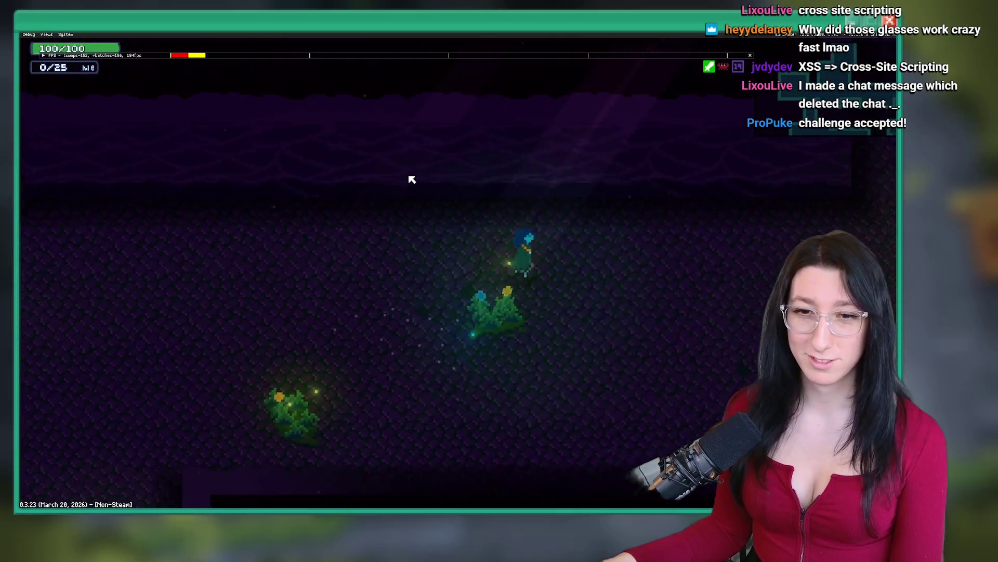
key(d)
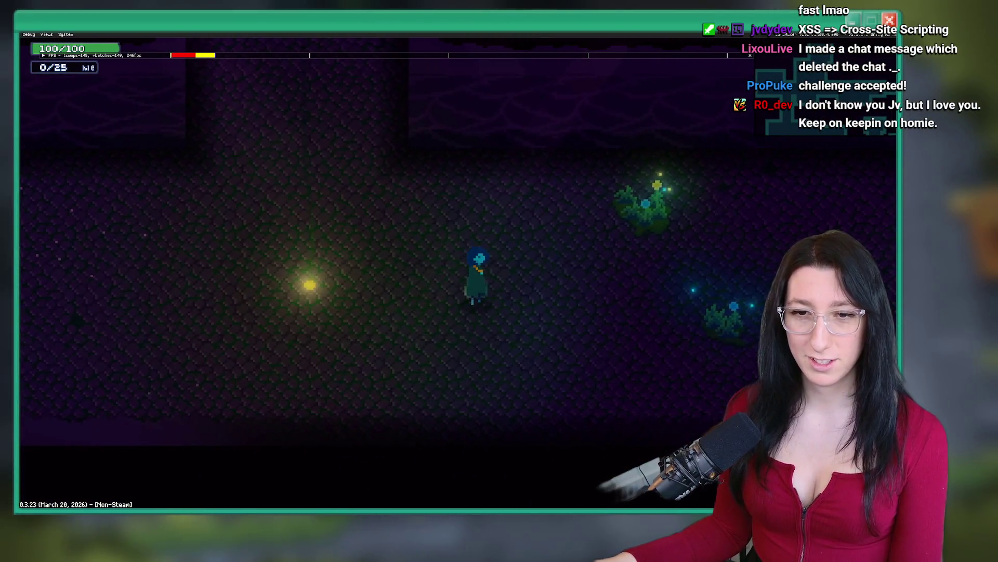
key(s)
key(a)
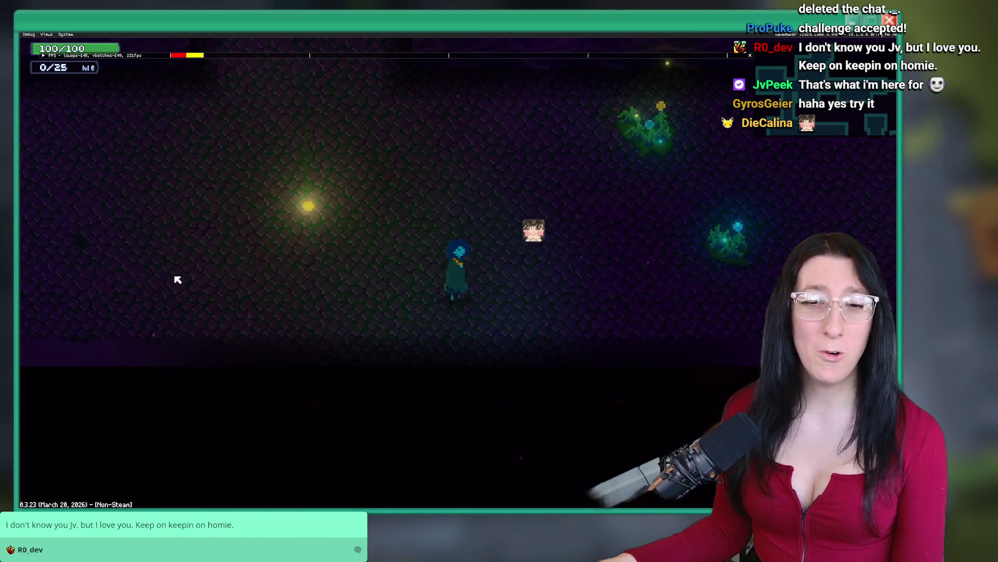
key(d)
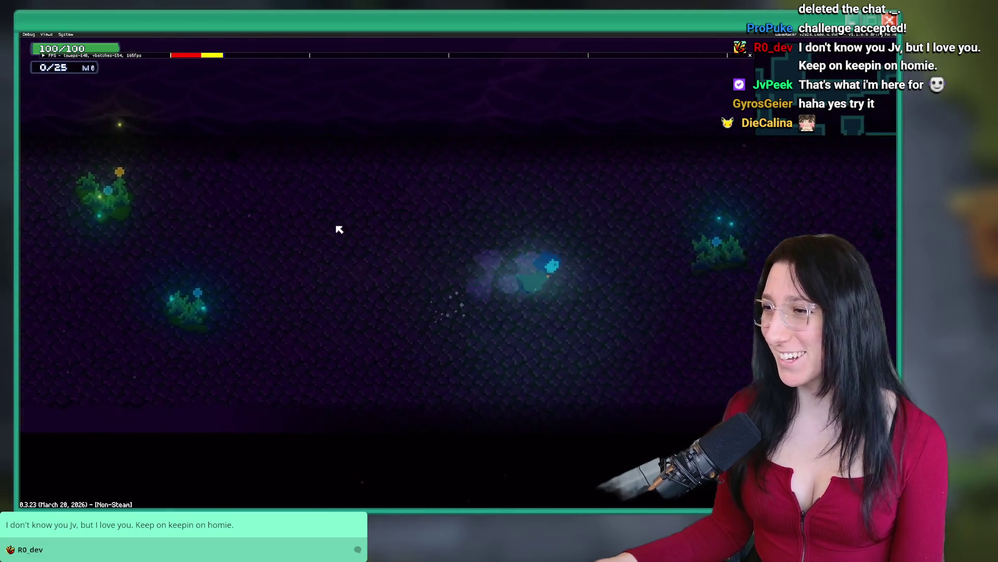
key(d)
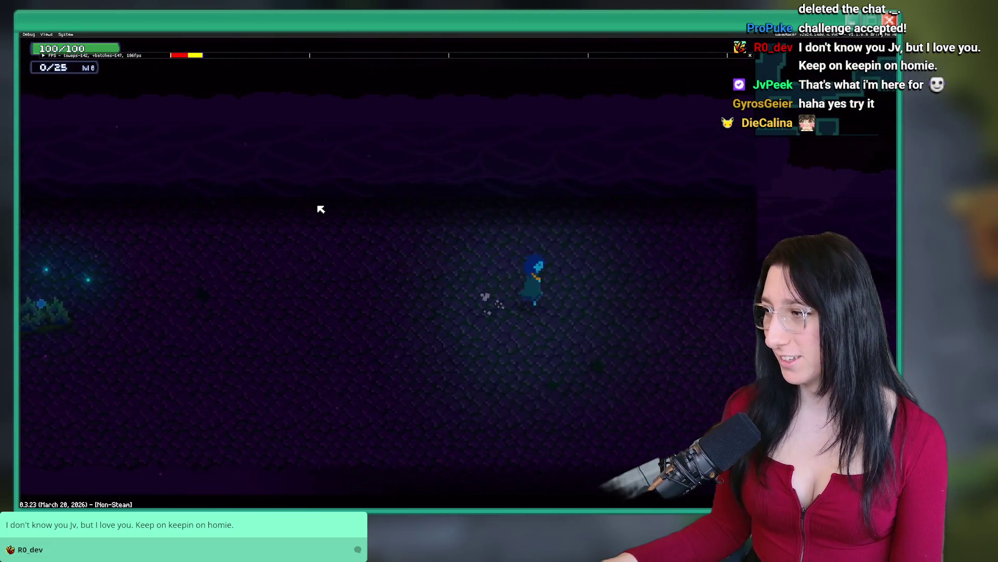
key(d)
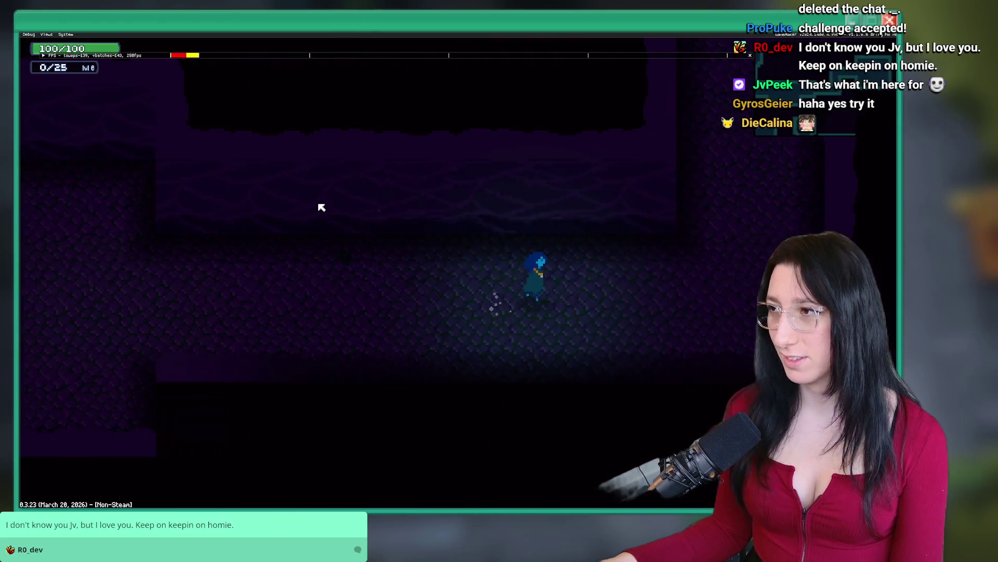
key(d)
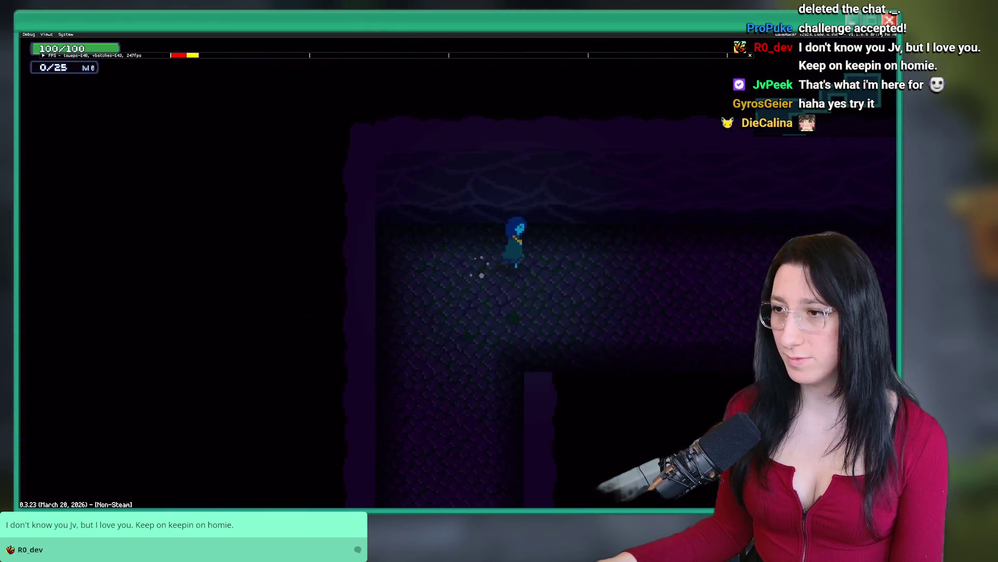
key(s)
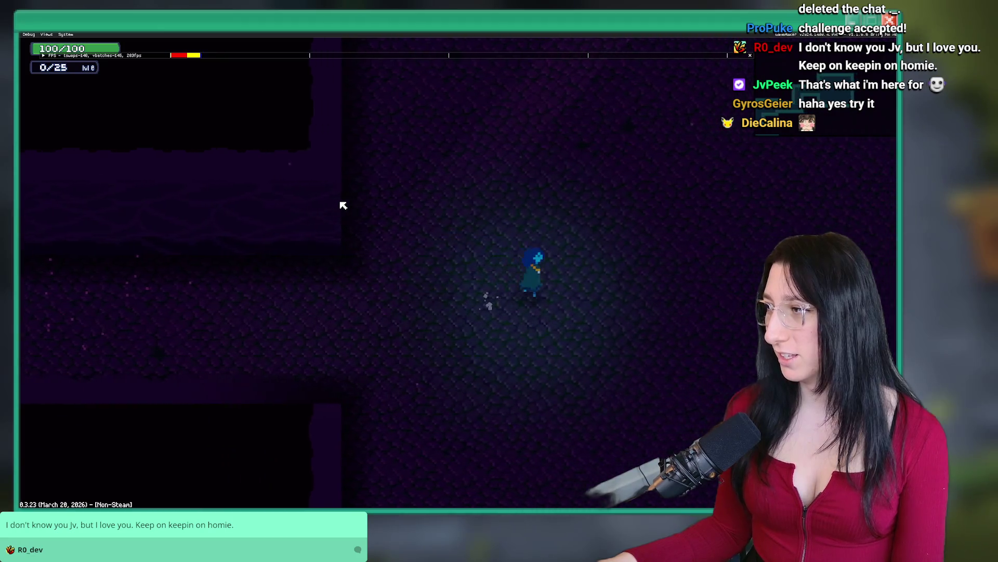
key(d)
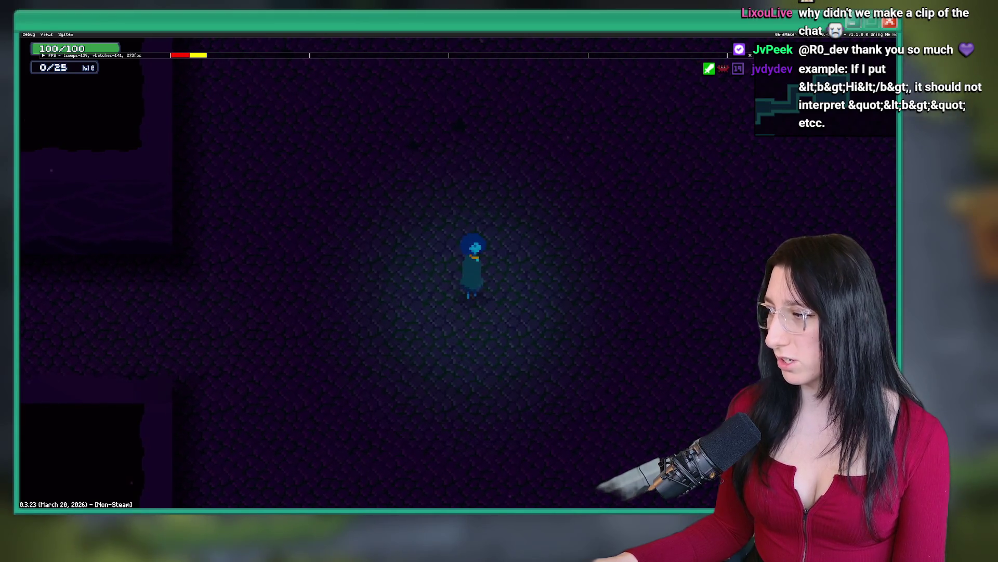
key(s)
key(a)
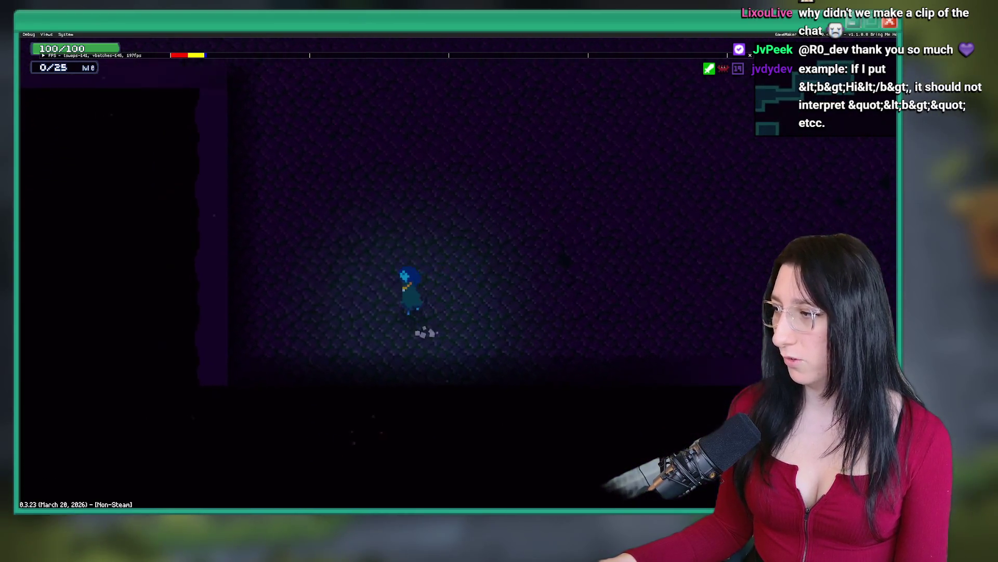
key(s)
key(d)
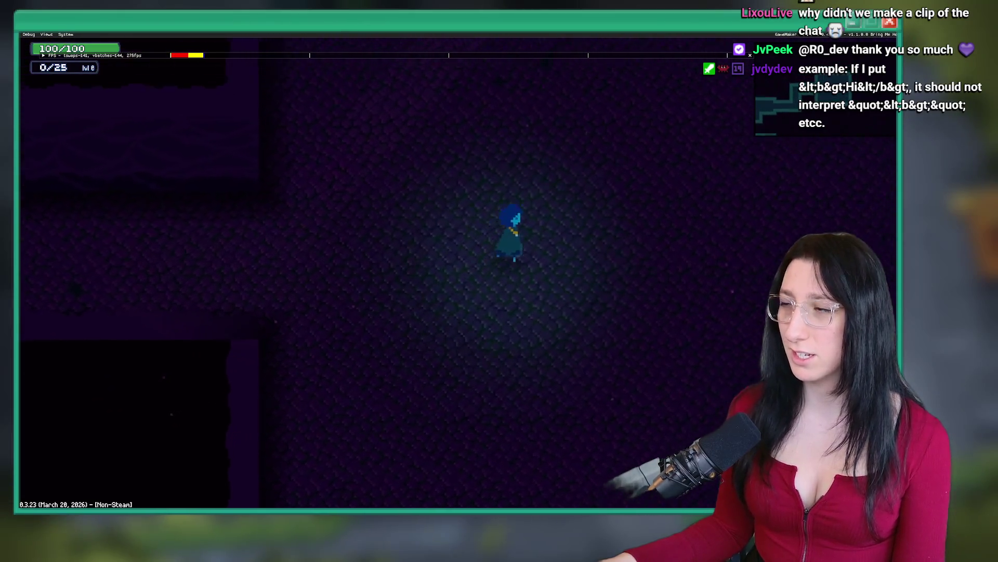
key(Escape)
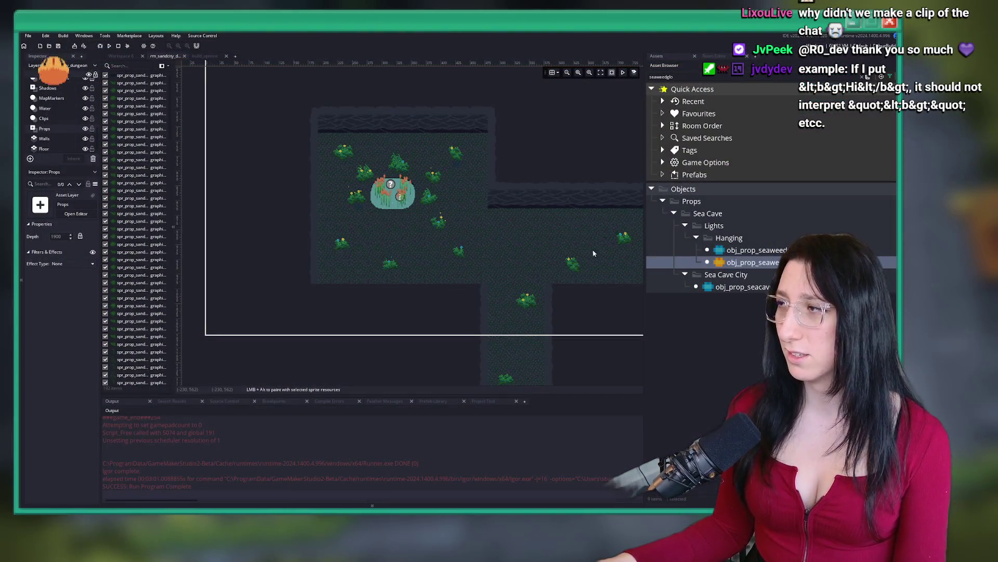
scroll(408, 204, down, 3)
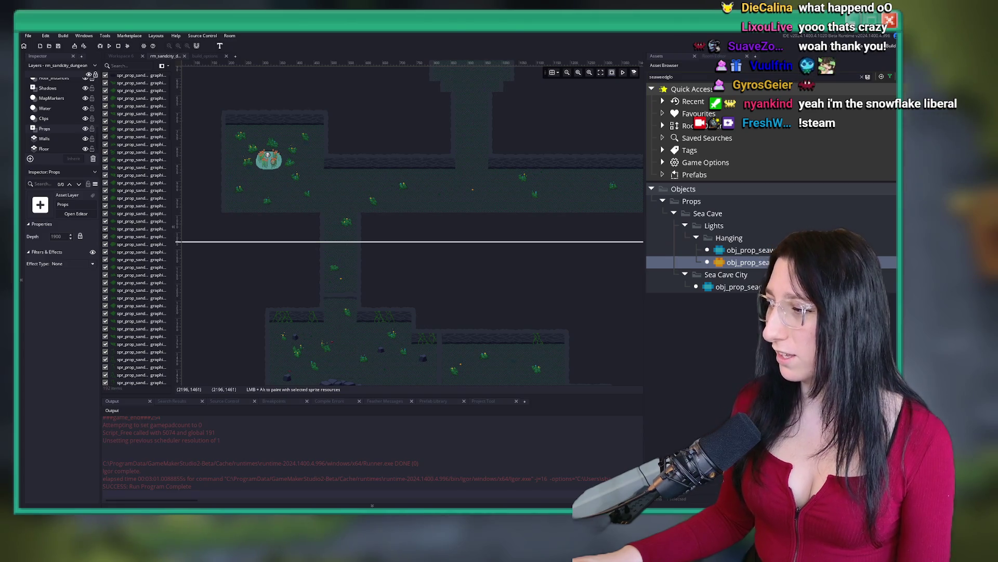
key(alt+Tab)
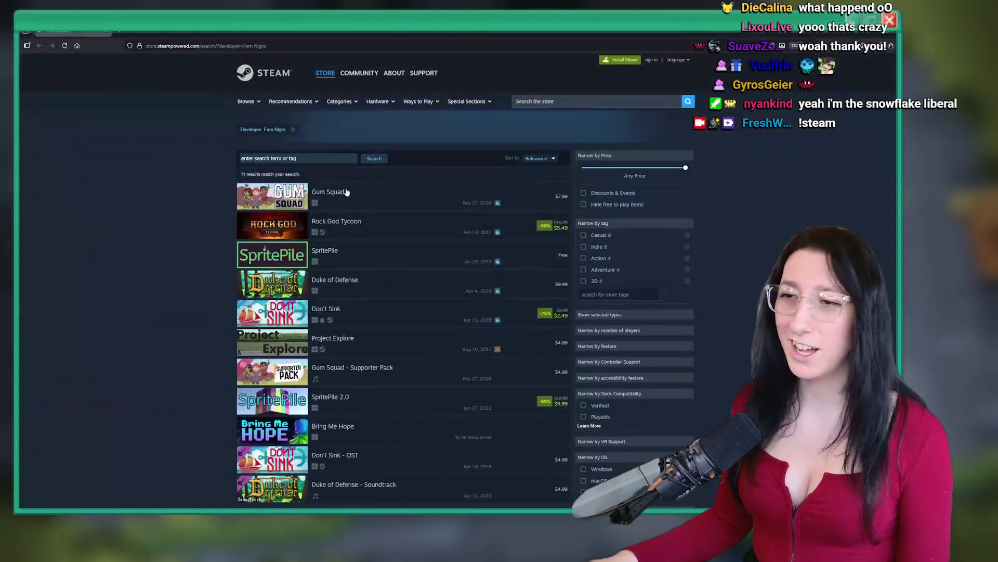
Go from the Gum Squad store page to the developer's Steam page.
scroll(389, 193, down, 3)
scroll(389, 193, up, 2)
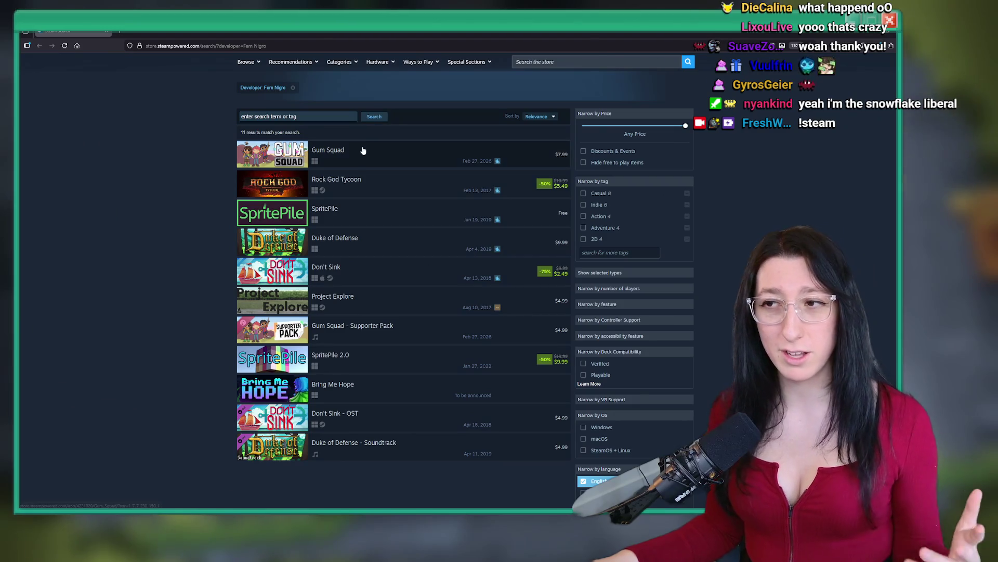
click(363, 149)
click(620, 306)
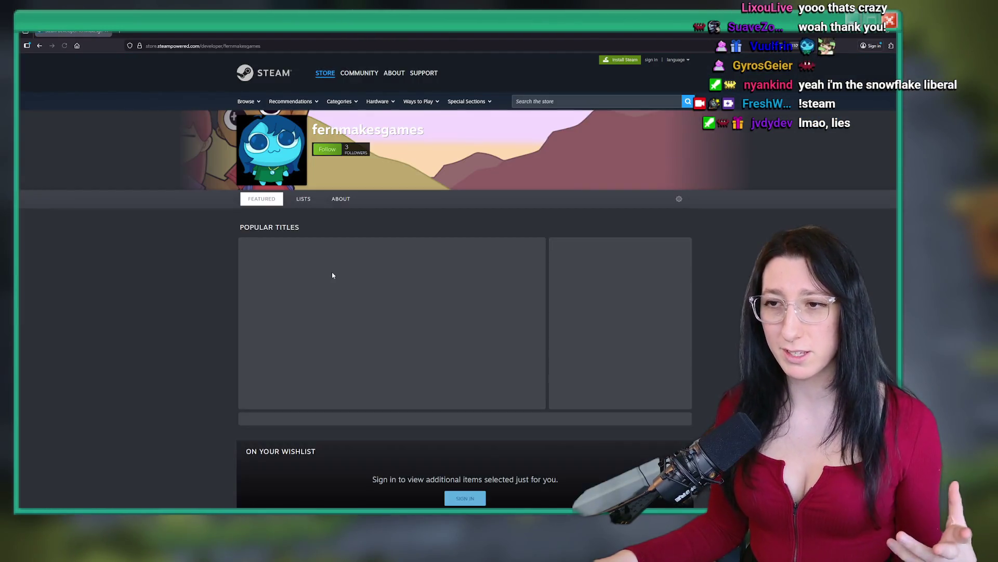
Scroll to the Upcoming section and open Bring Me Hope.
scroll(335, 234, down, 7)
scroll(417, 177, down, 3)
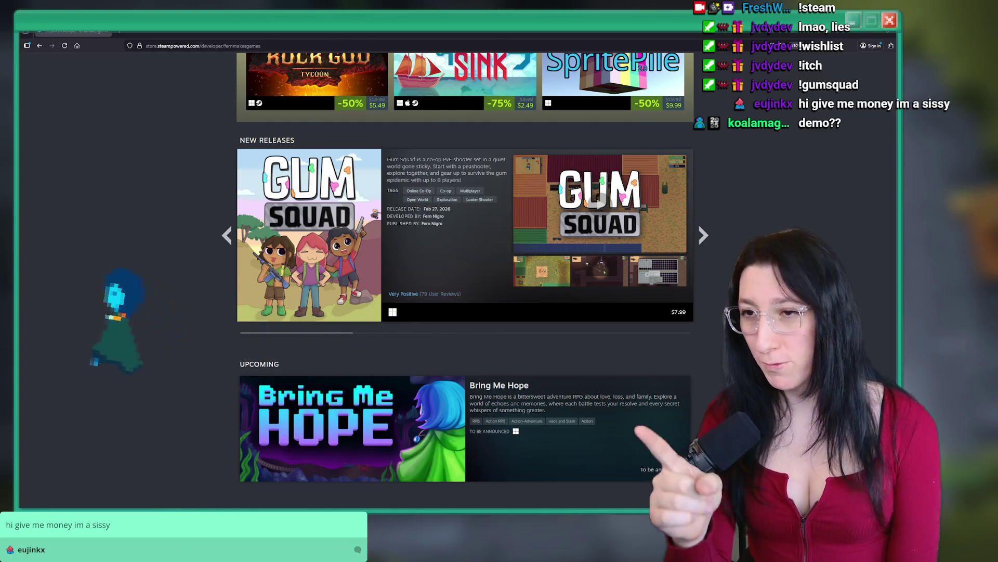
scroll(299, 452, down, 3)
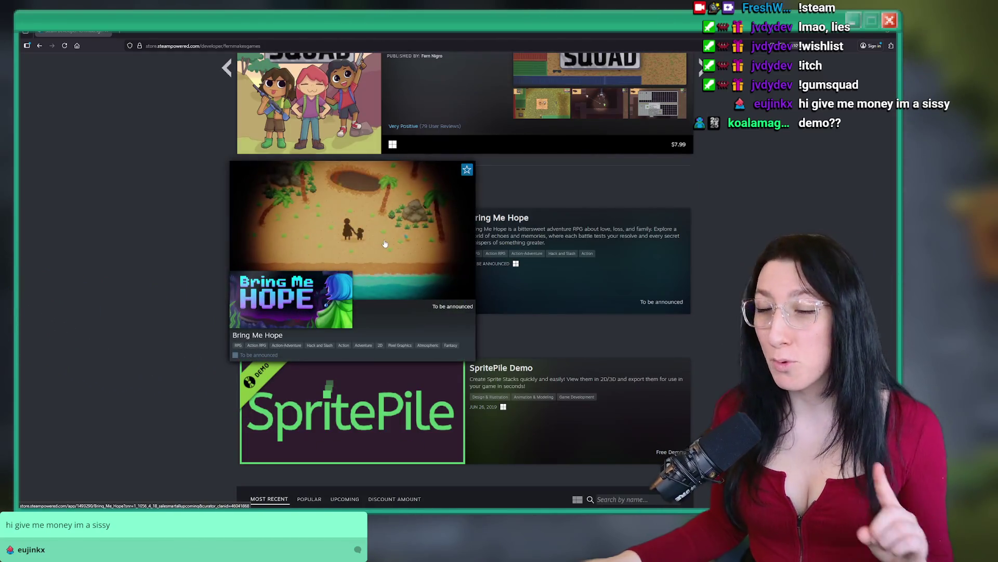
click(391, 281)
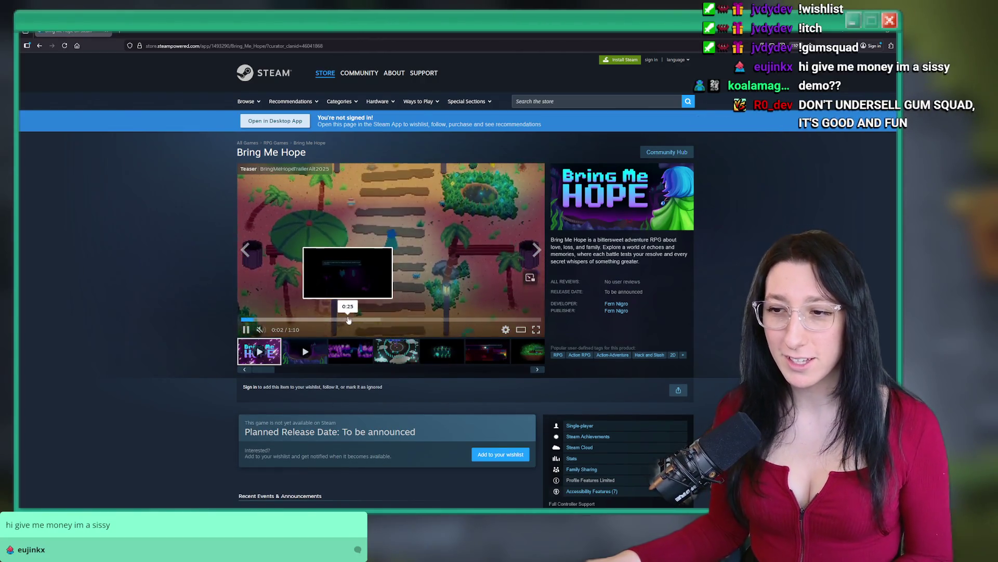
Skip the trailer to 0:25 and enlarge the fourth screenshot.
click(350, 319)
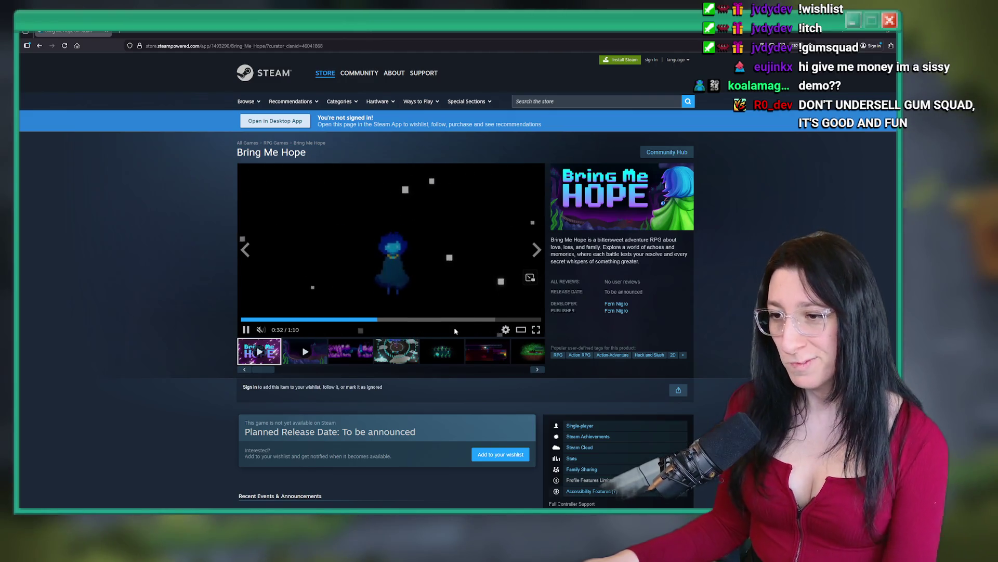
click(397, 351)
click(468, 173)
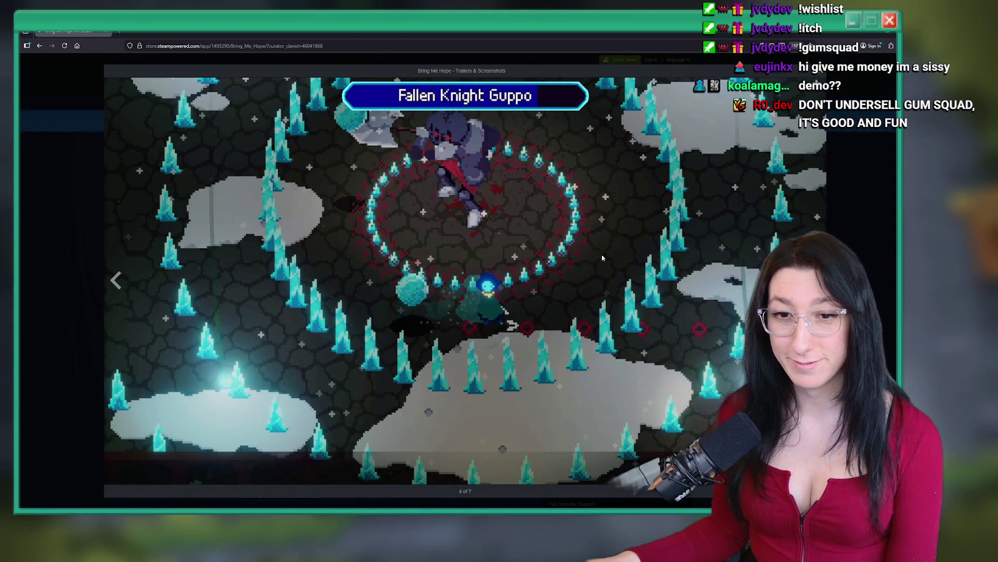
Advance to the sixth screenshot, close the enlarged view, and scroll the page.
key(Right)
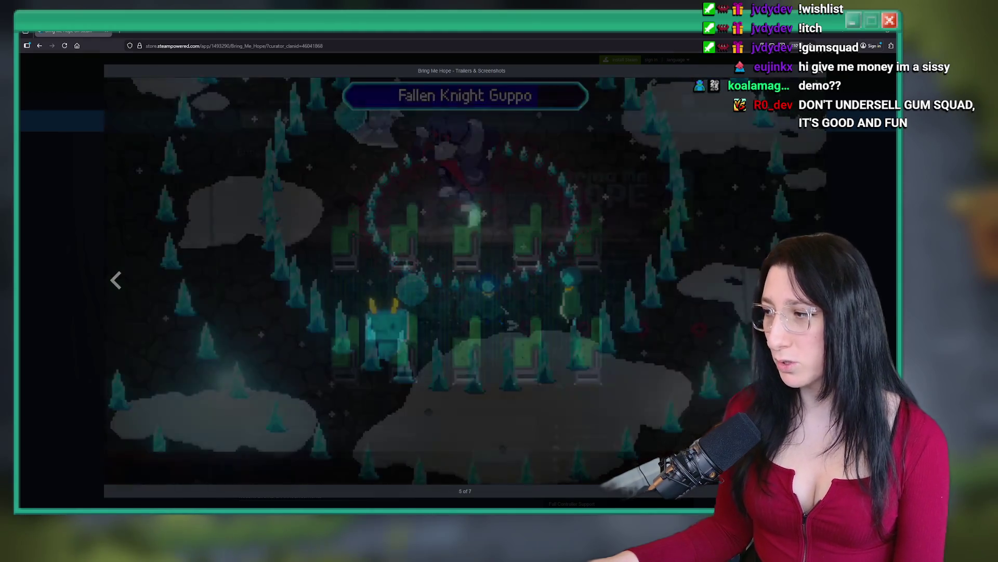
key(Right)
key(Escape)
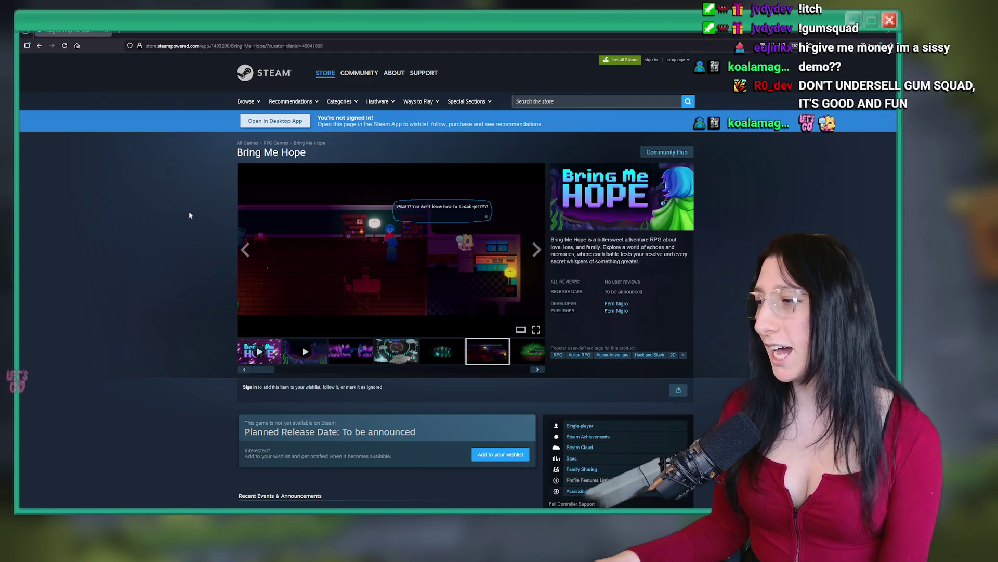
scroll(188, 214, down, 5)
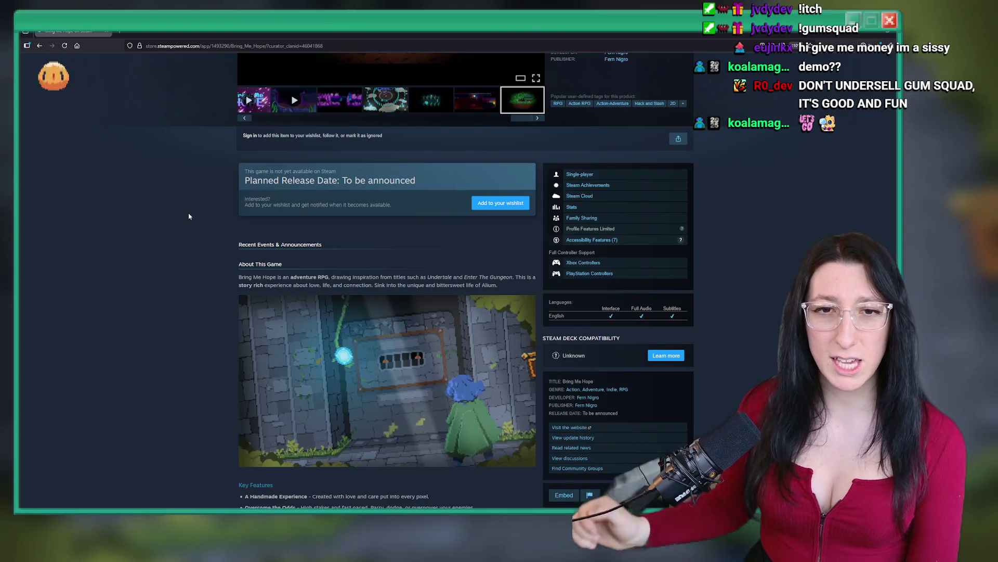
scroll(165, 134, up, 3)
scroll(165, 134, up, 2)
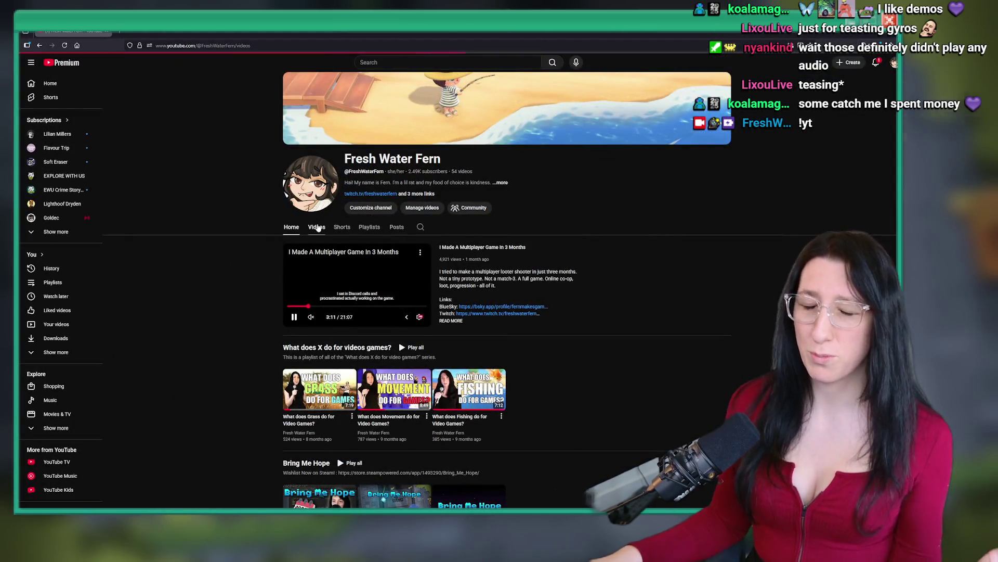
Browse the Videos and Shorts tabs, then open a short and scroll to 'It Took Me 3 Months to Build This Level'.
click(317, 227)
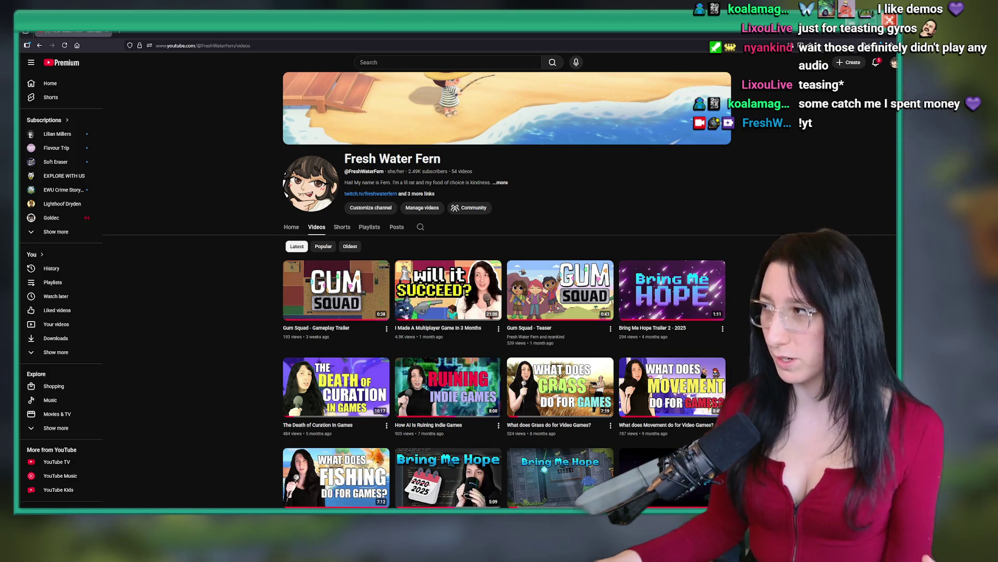
scroll(759, 170, down, 3)
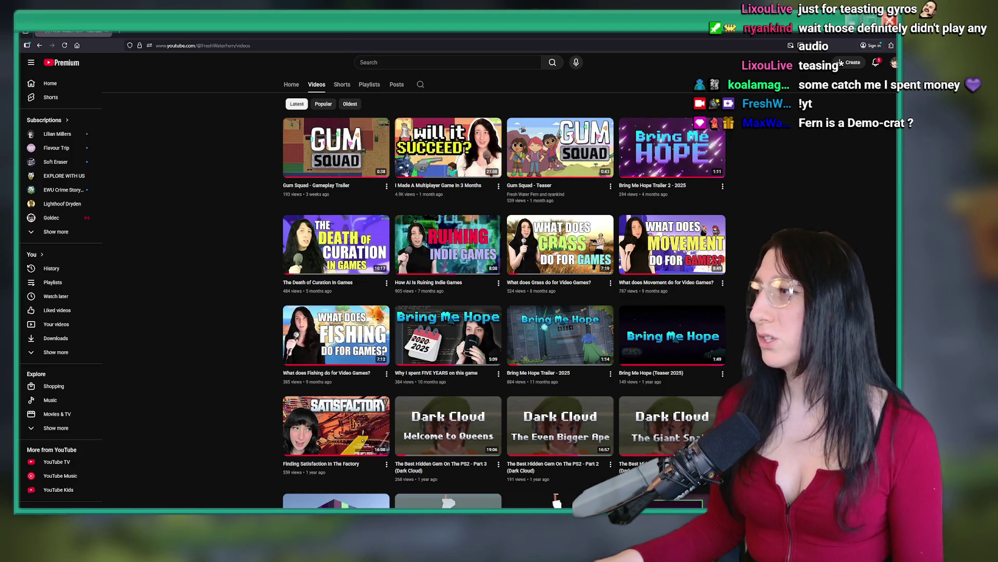
click(343, 86)
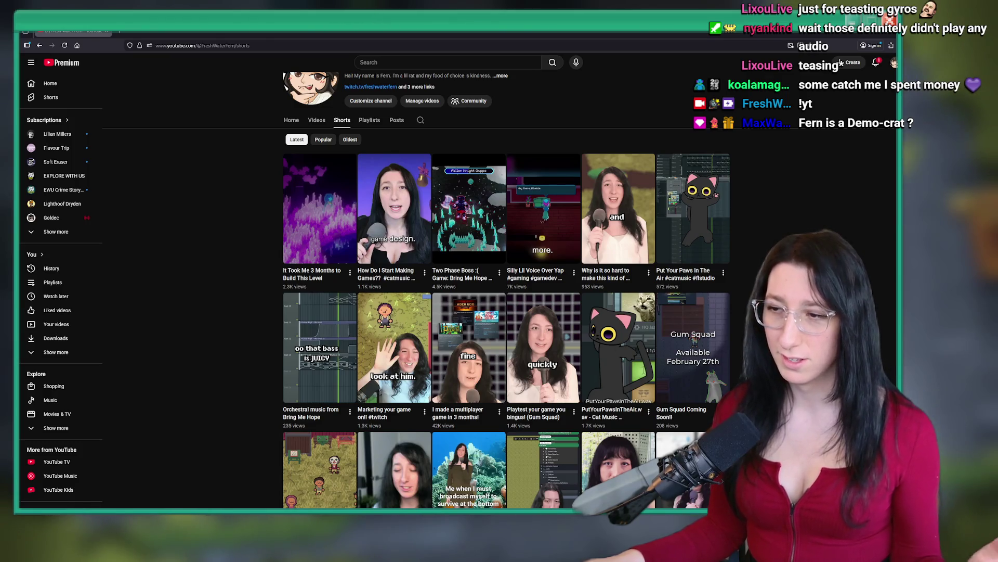
scroll(568, 396, down, 1)
scroll(676, 260, up, 2)
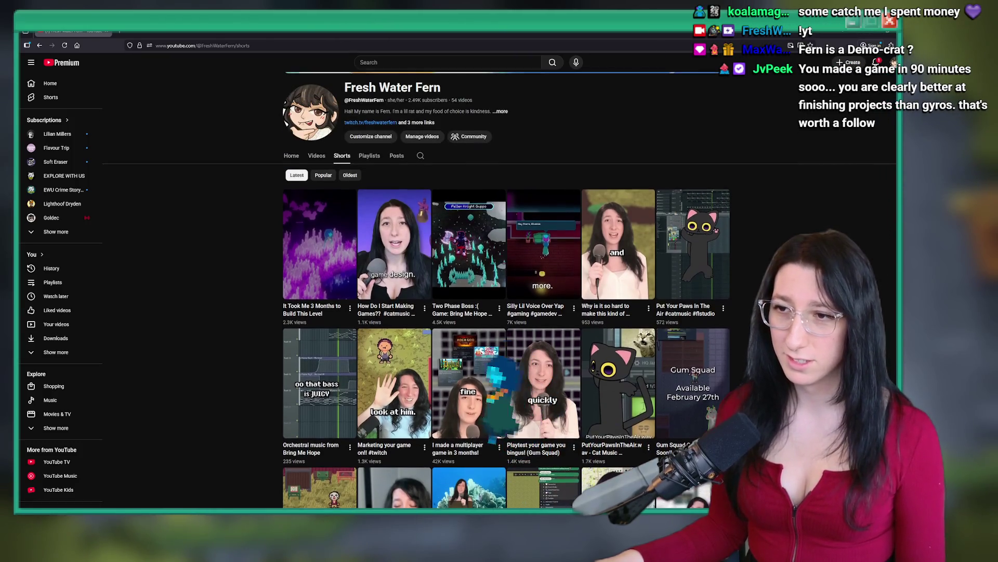
click(320, 239)
scroll(560, 207, down, 1)
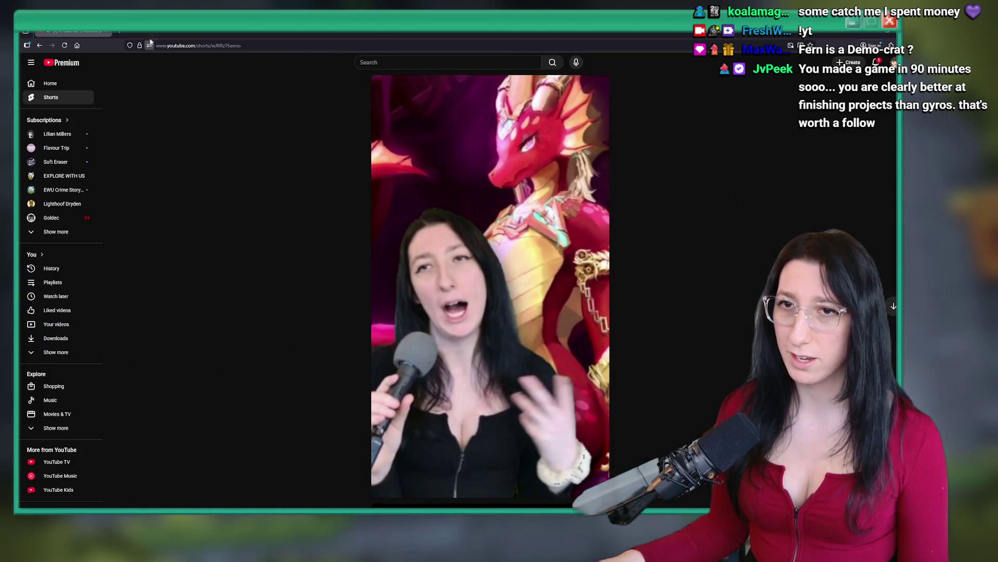
Switch from the YouTube Short back to the GameMaker sea cave room editor.
key(alt+Tab)
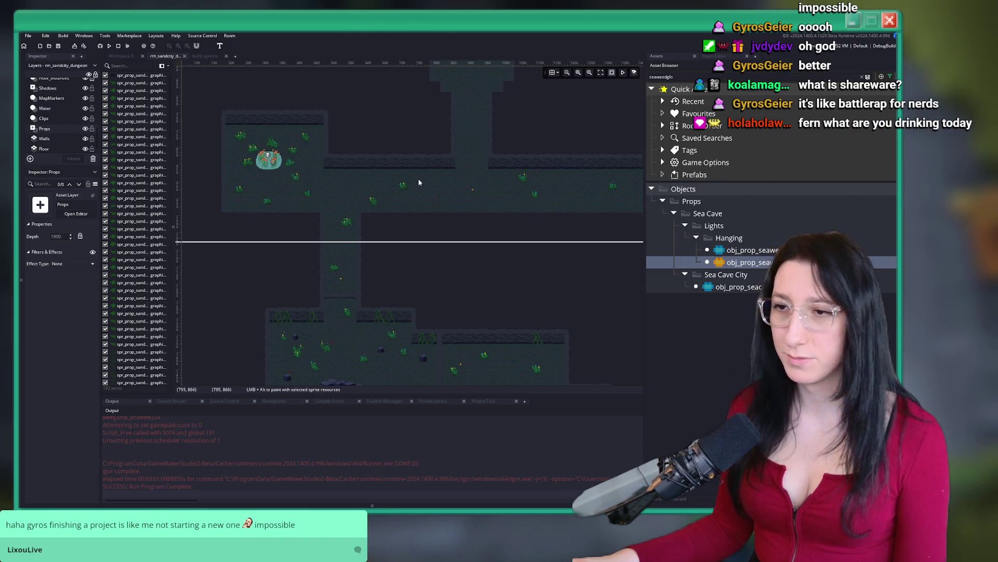
Move a seaweed sprite down and right within the corridor.
scroll(534, 209, up, 3)
scroll(534, 210, down, 3)
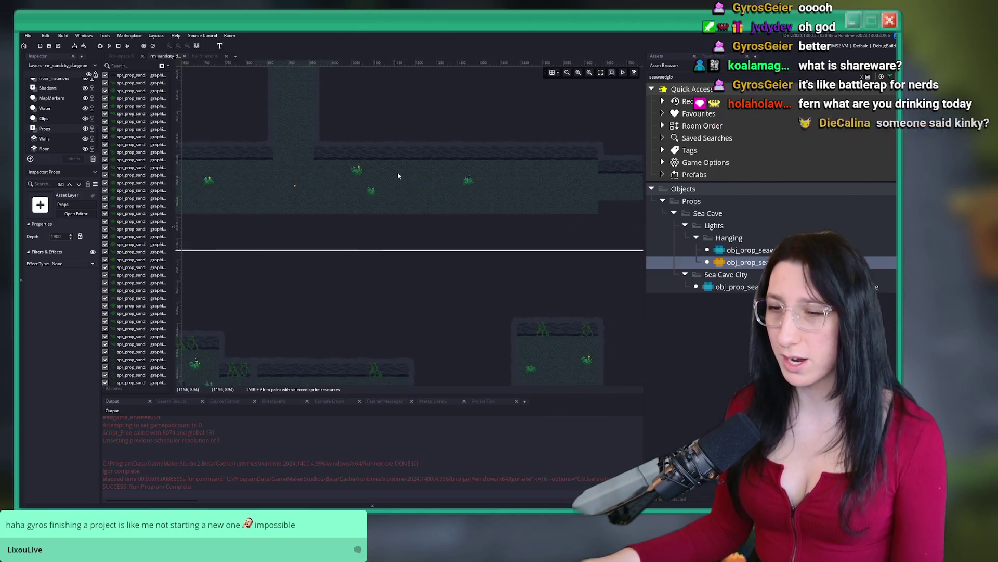
scroll(432, 275, up, 3)
click(444, 261)
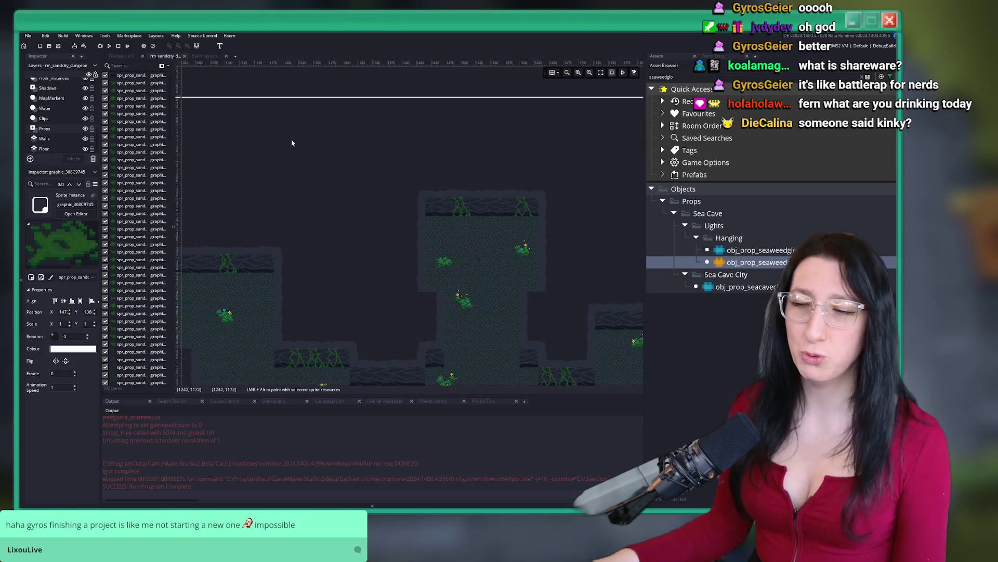
scroll(308, 154, down, 2)
click(437, 244)
scroll(488, 243, up, 2)
mouse_move(276, 98)
mouse_down()
mouse_move(491, 267)
mouse_move(479, 261)
mouse_up()
scroll(479, 261, down, 2)
drag(519, 312, 315, 149)
scroll(57, 108, up, 3)
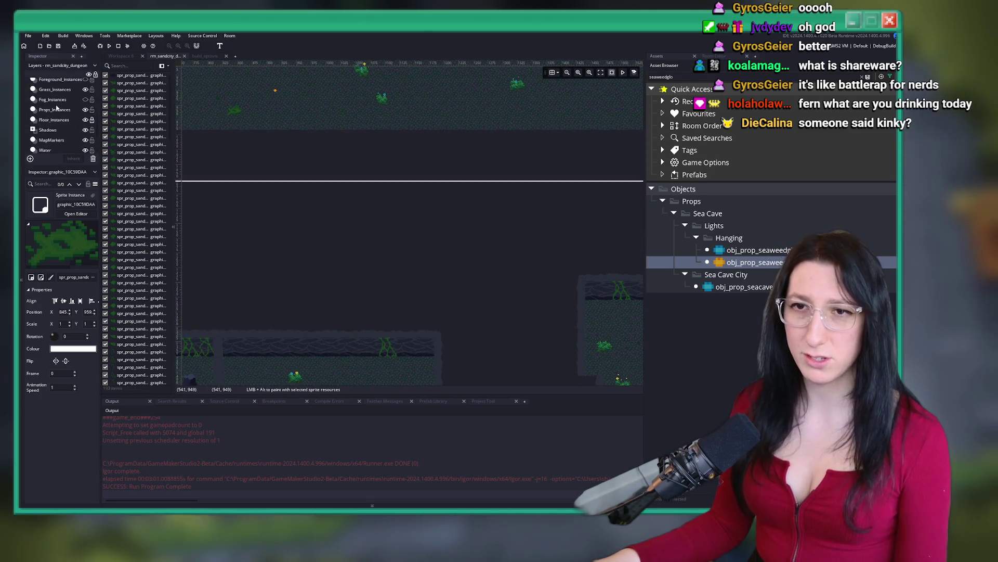
On Props_Instances, duplicate five seaweed instances and place the copies further right and down.
click(57, 107)
scroll(442, 234, up, 2)
drag(557, 311, 513, 266)
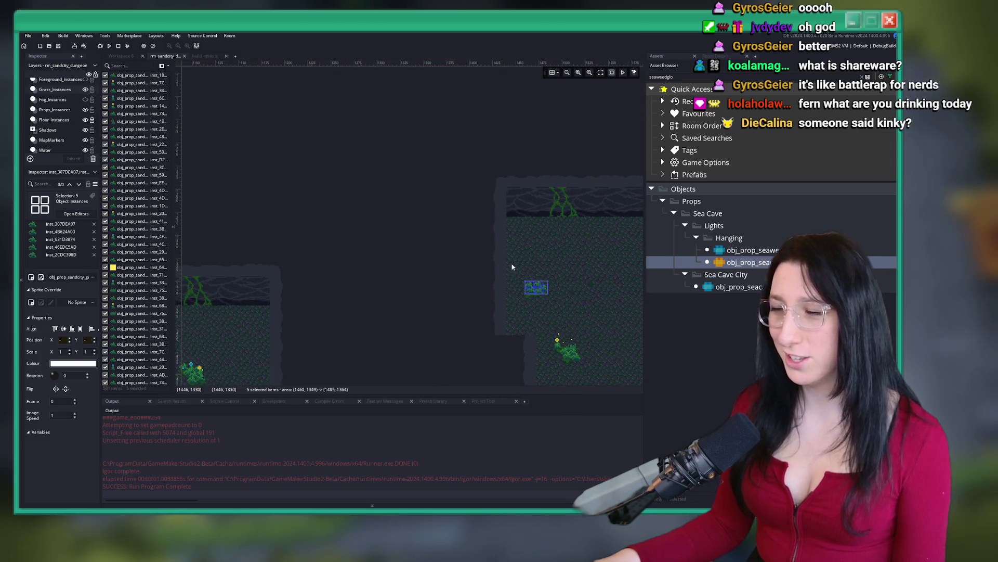
scroll(419, 226, down, 5)
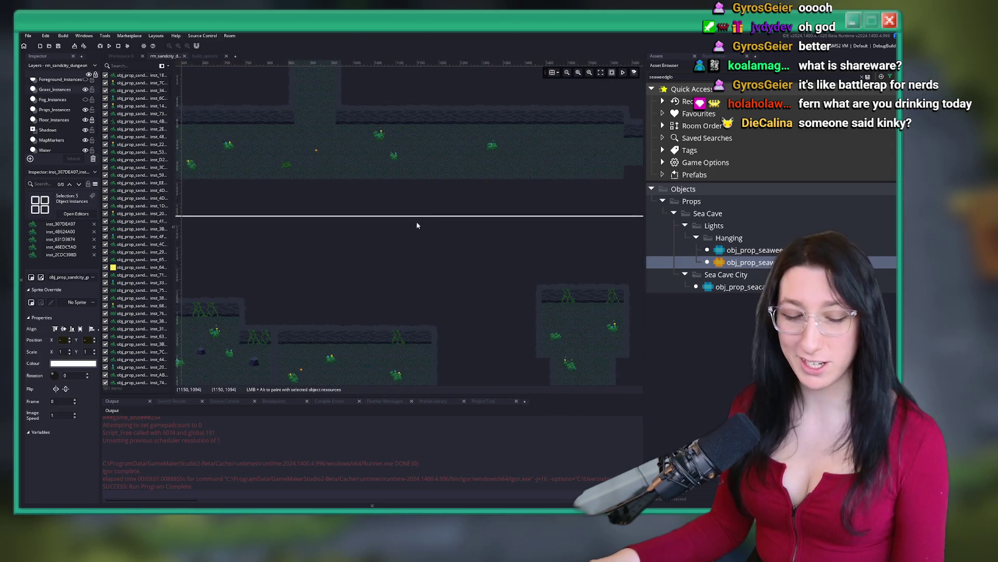
scroll(372, 257, up, 8)
key(ctrl+v)
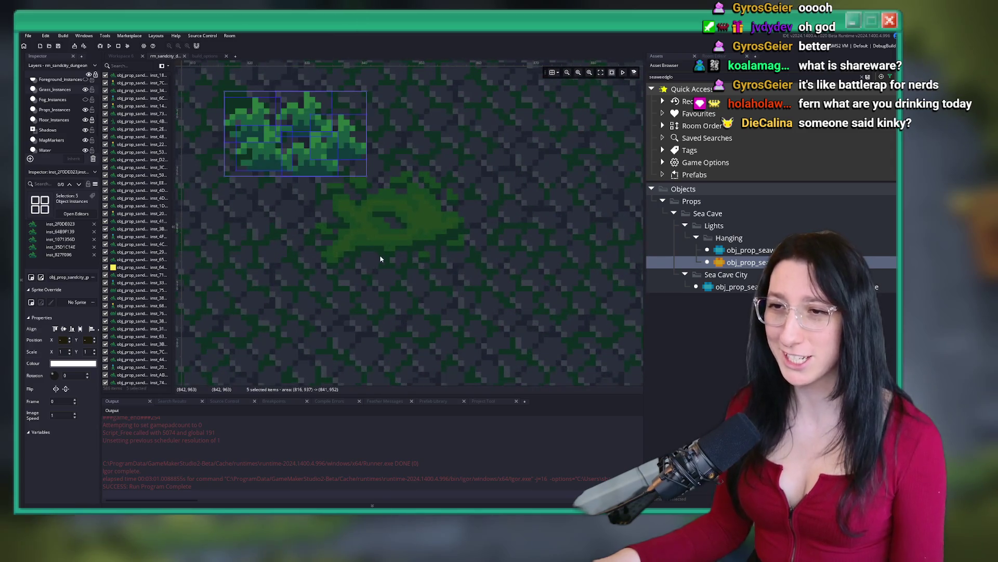
drag(369, 172, 417, 205)
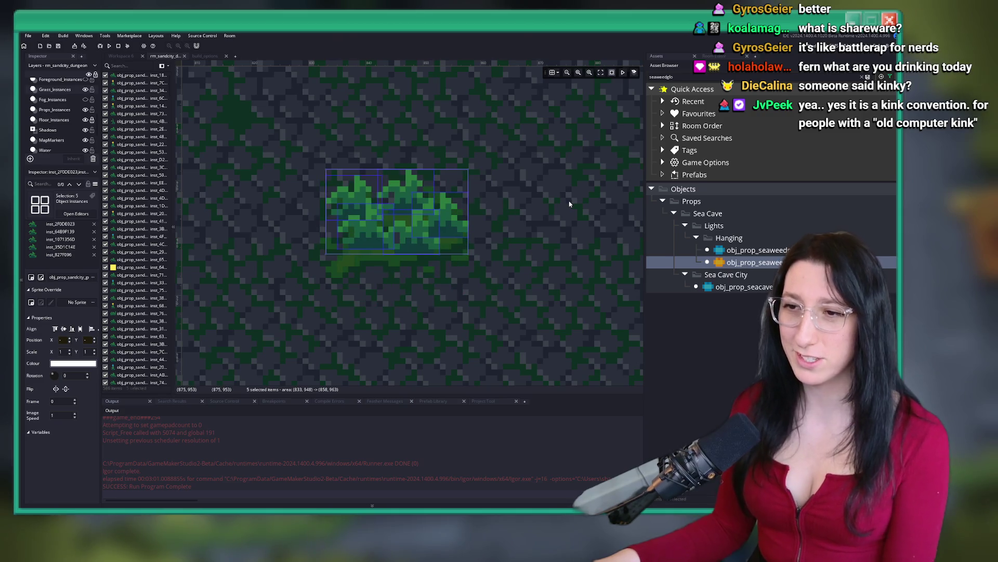
scroll(572, 203, down, 3)
scroll(572, 203, down, 5)
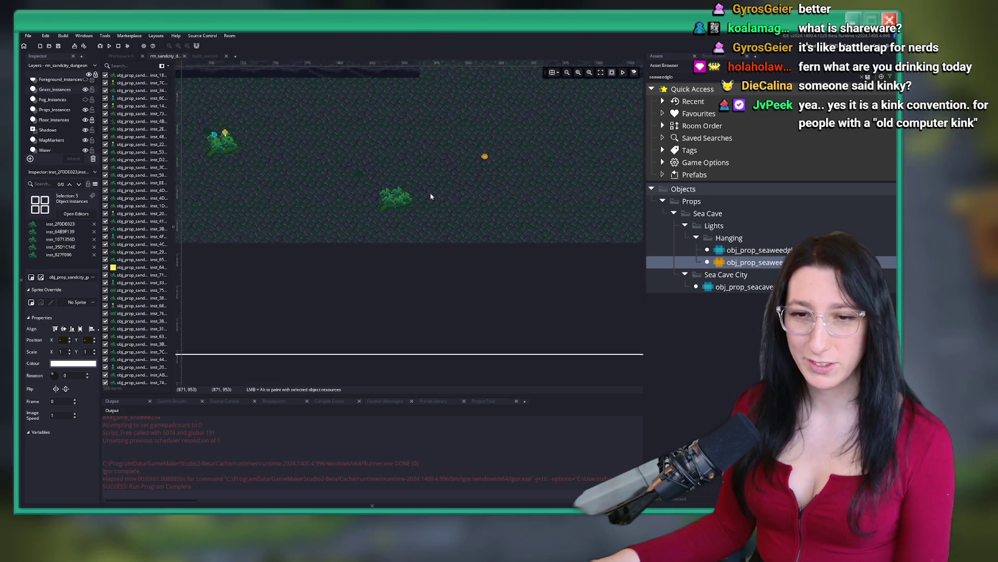
scroll(442, 145, down, 1)
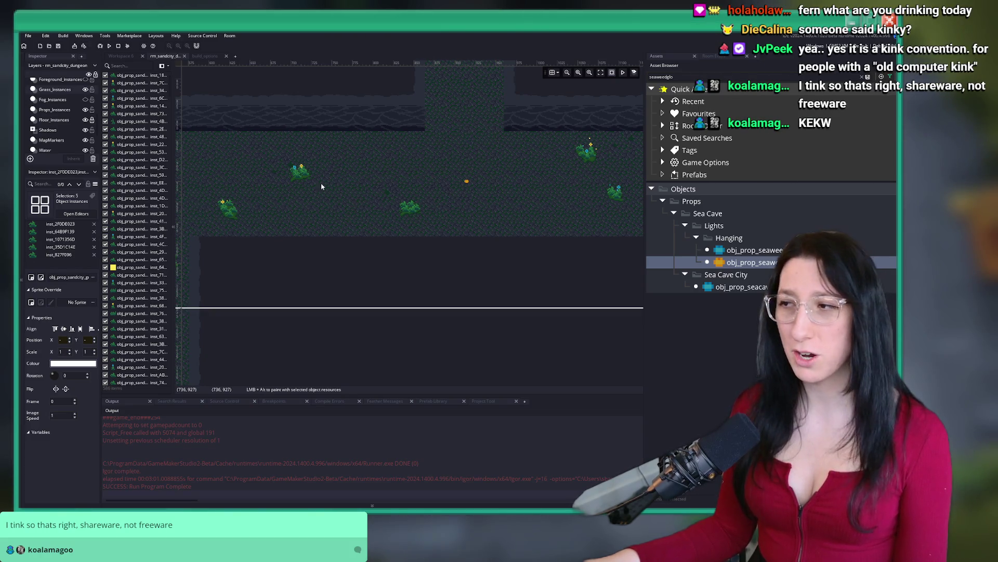
scroll(322, 186, down, 3)
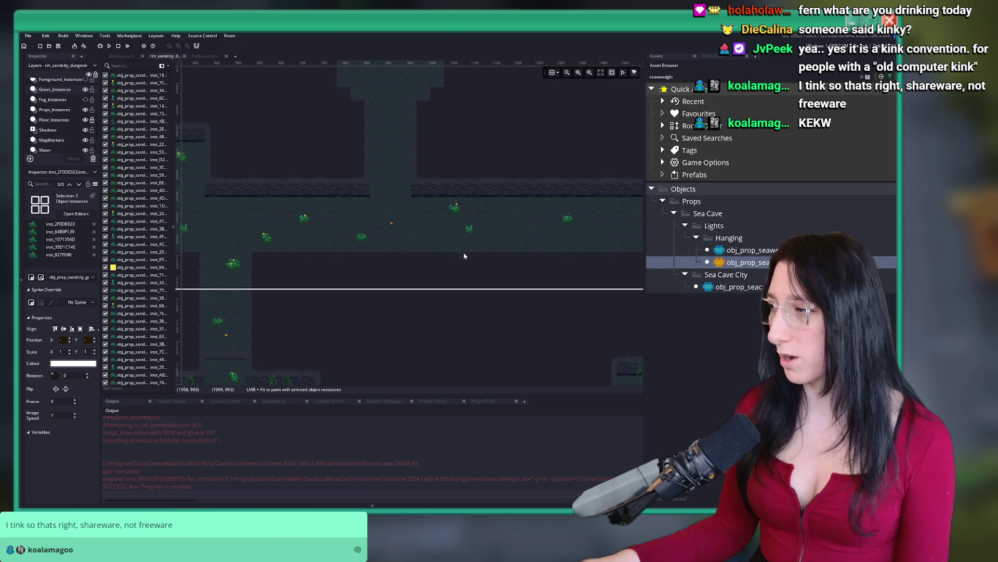
drag(495, 138, 479, 174)
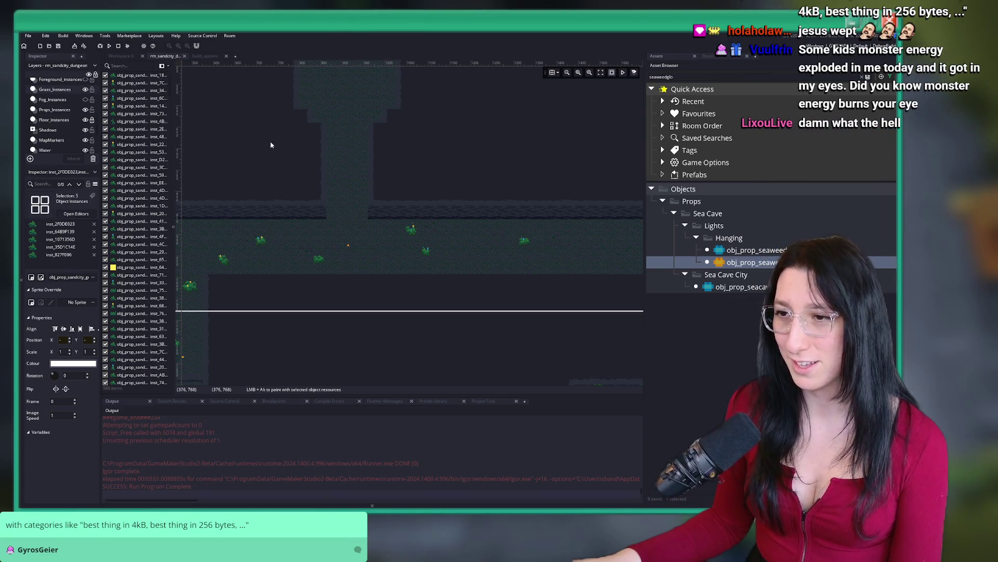
Select the Props asset layer in the Layers list.
scroll(239, 156, up, 1)
scroll(51, 119, down, 2)
click(45, 129)
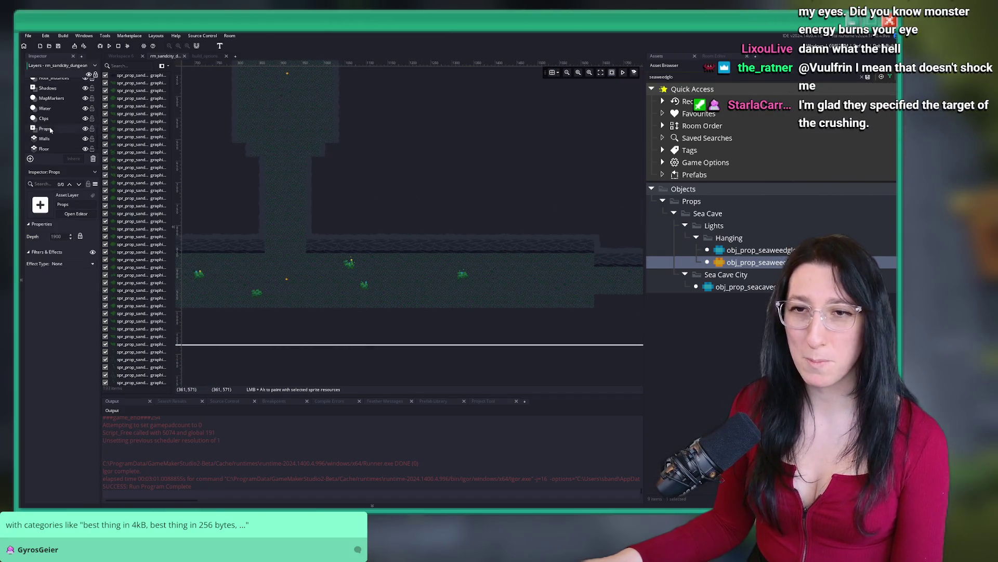
scroll(416, 185, down, 3)
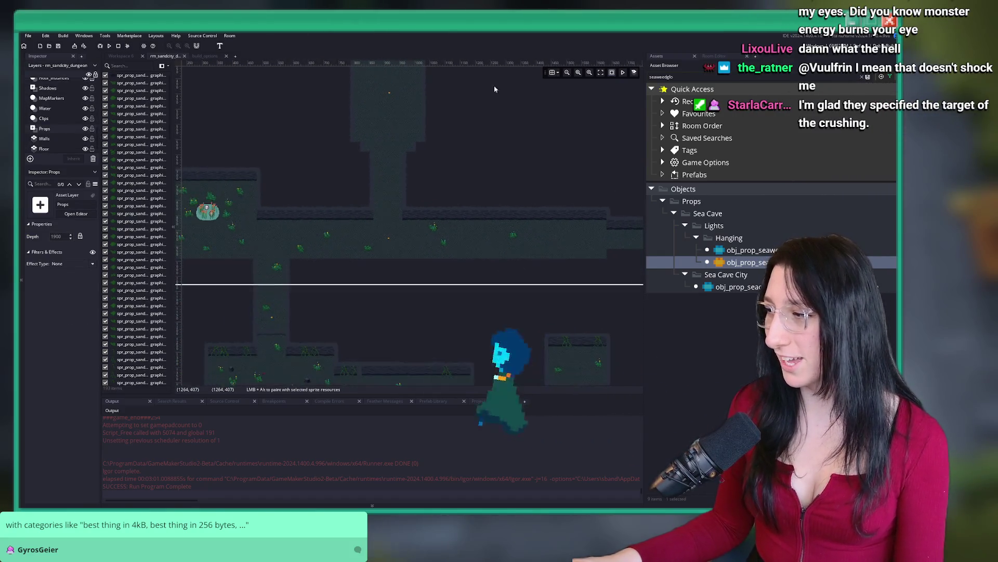
Copy five seaweed sprites and paste them at the corridor's right end.
scroll(439, 229, left, 2)
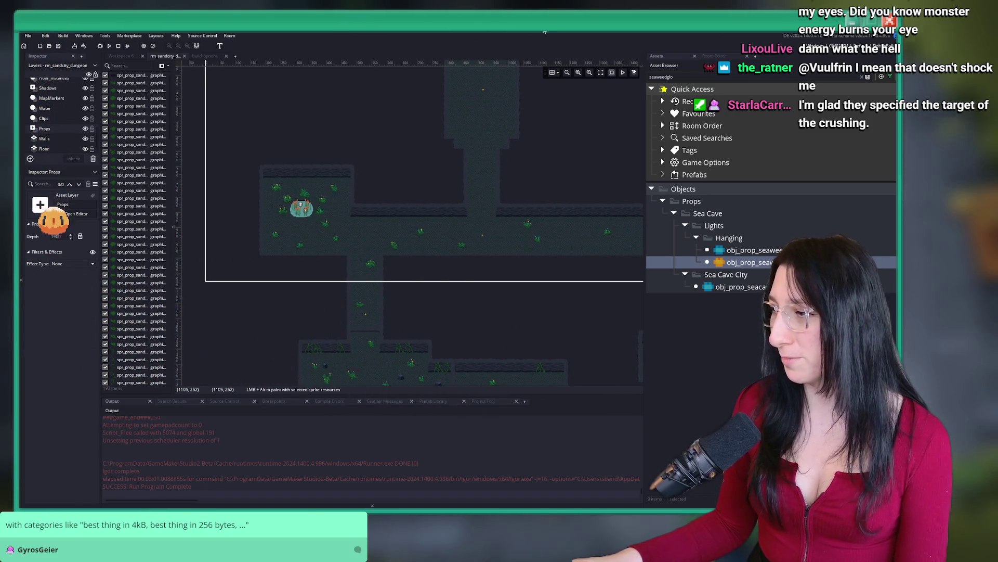
scroll(512, 158, up, 3)
click(305, 187)
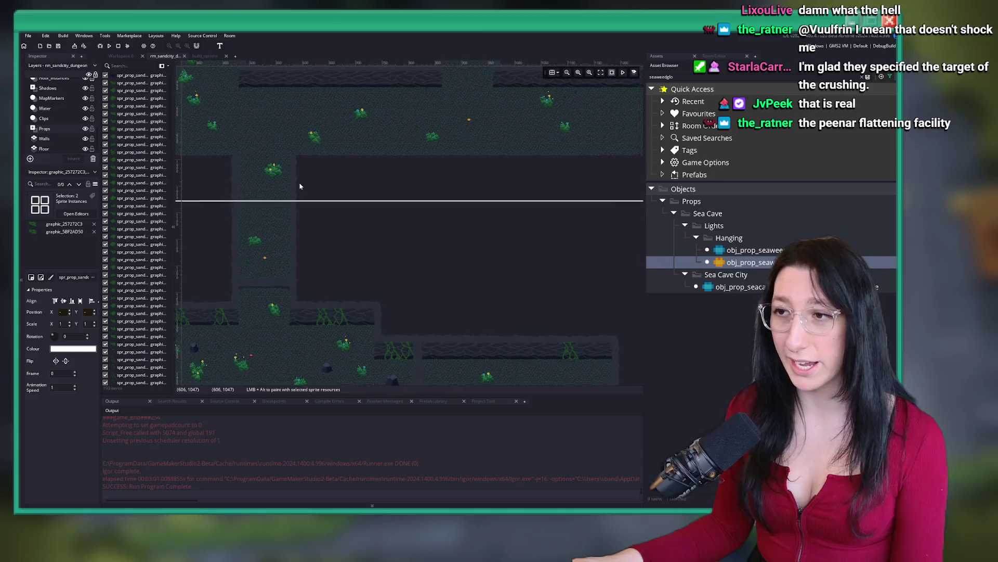
drag(276, 208, 211, 179)
scroll(350, 187, right, 10)
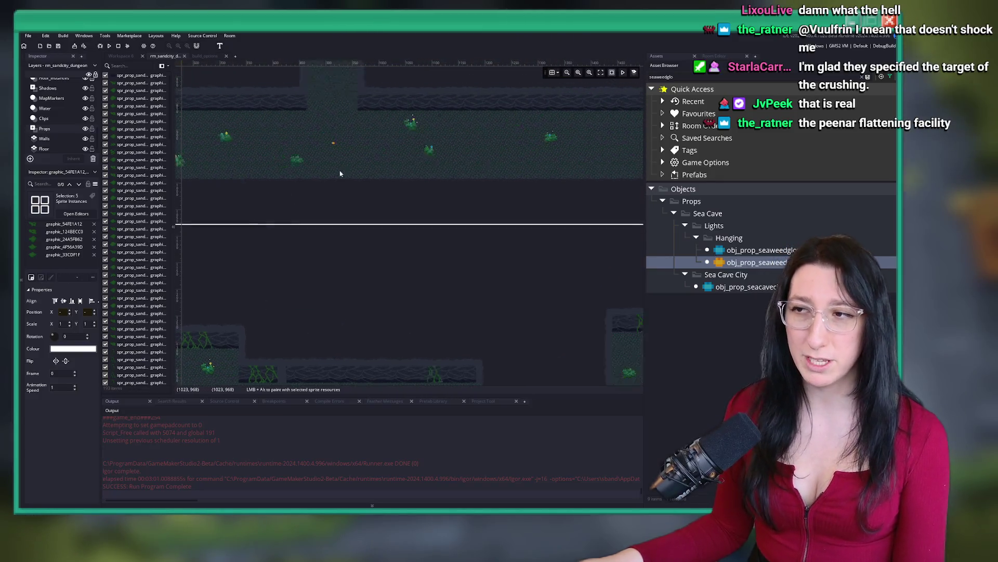
scroll(350, 187, up, 2)
key(ctrl+v)
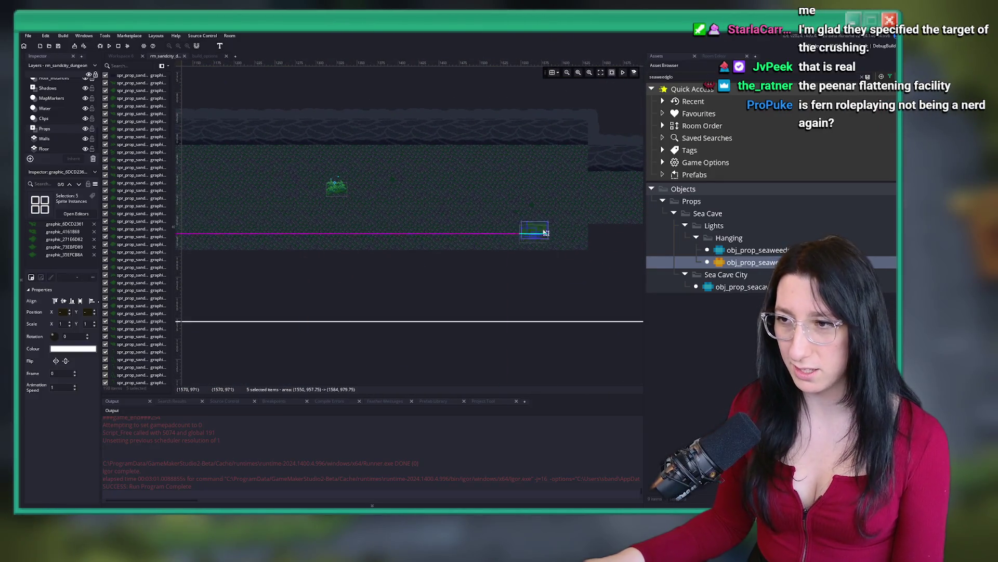
click(556, 229)
scroll(518, 274, down, 3)
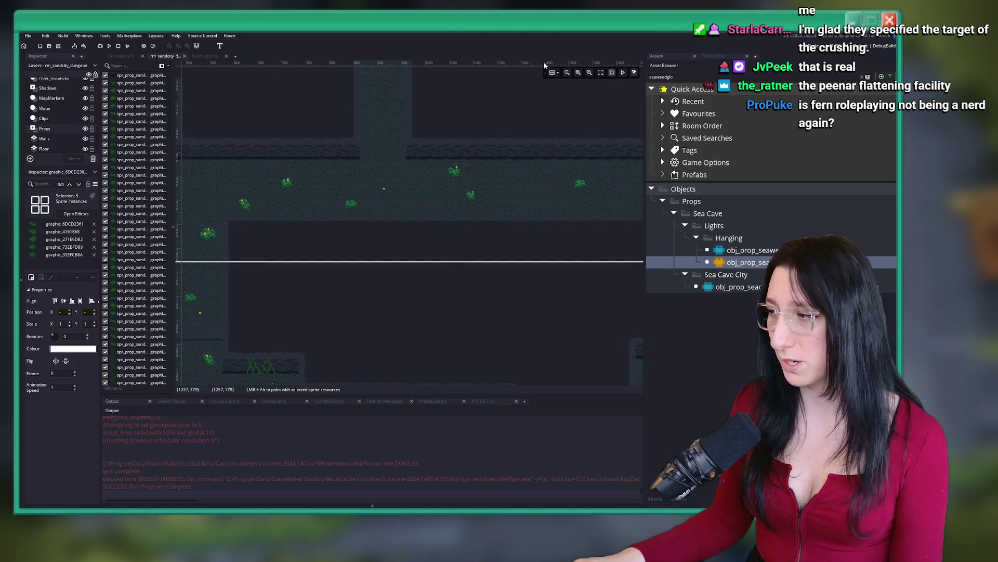
scroll(399, 171, left, 3)
scroll(55, 96, up, 3)
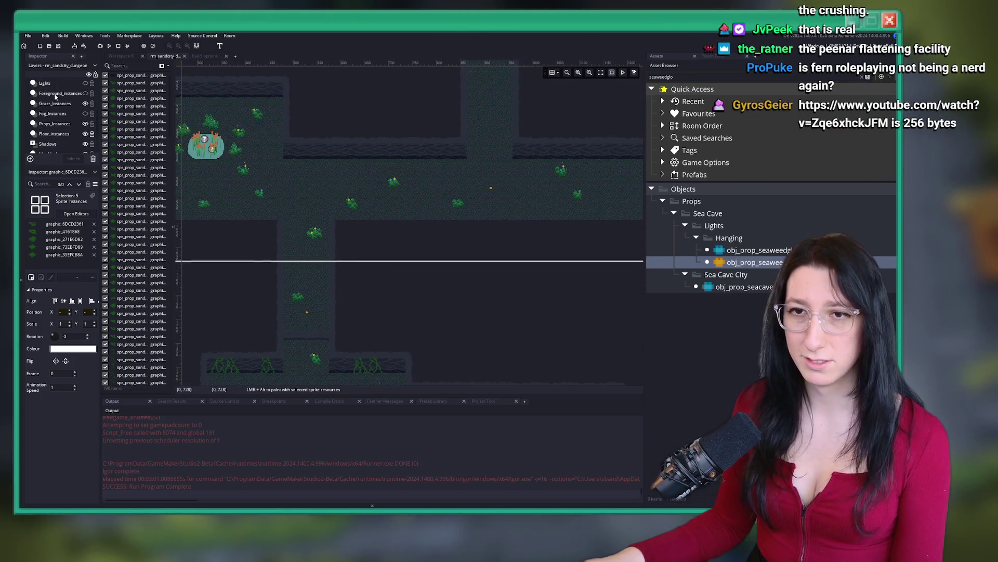
On Grass_Instances, paste the eleven-piece grass cluster into the lower cave room.
click(53, 103)
scroll(331, 210, up, 1)
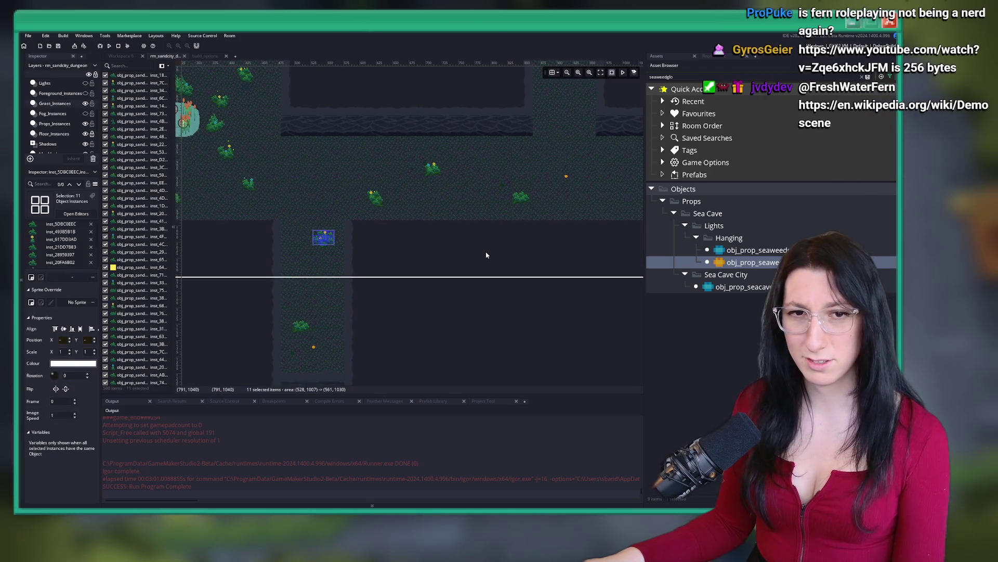
scroll(437, 191, up, 5)
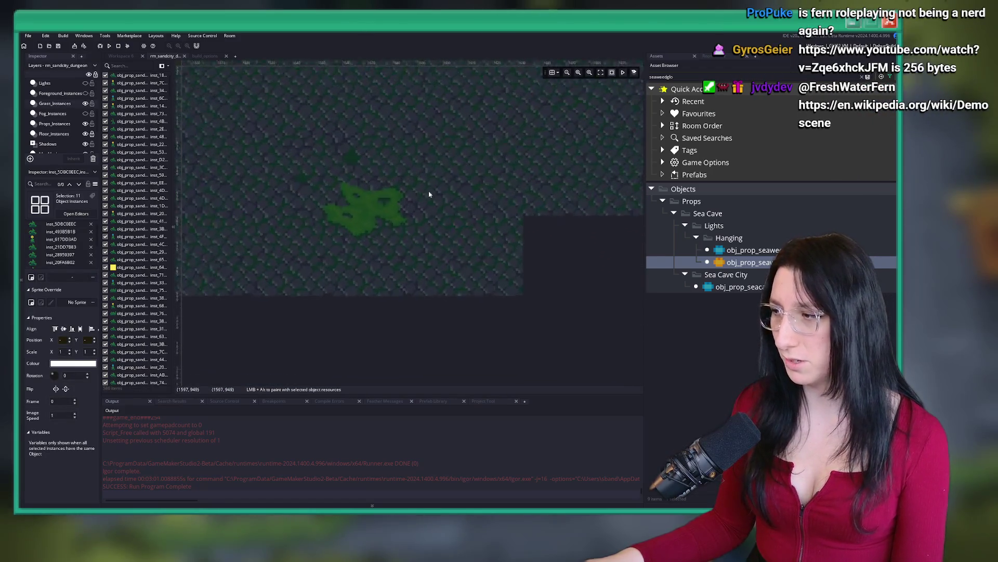
key(ctrl+v)
scroll(357, 204, up, 2)
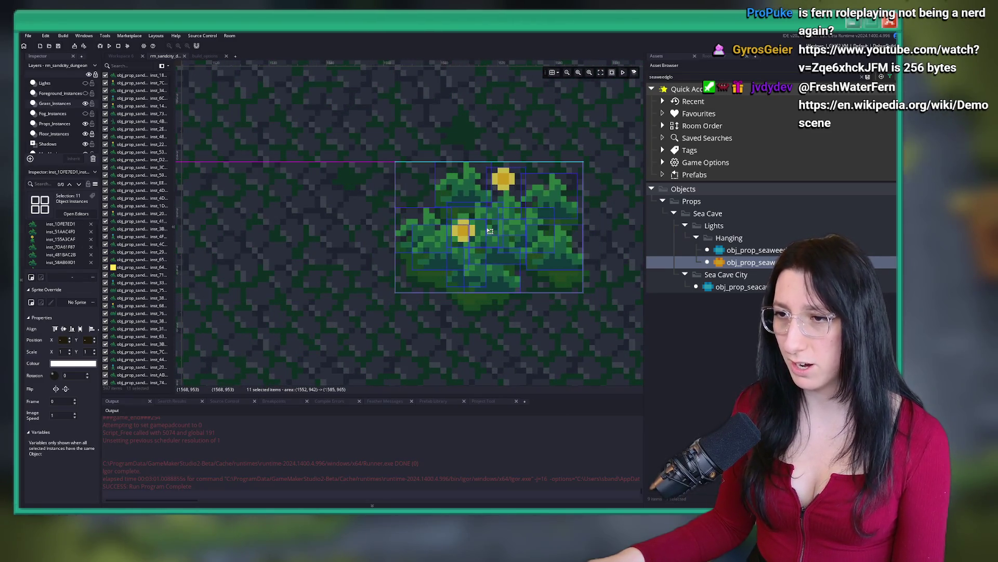
click(491, 235)
scroll(507, 322, down, 2)
scroll(507, 322, down, 2)
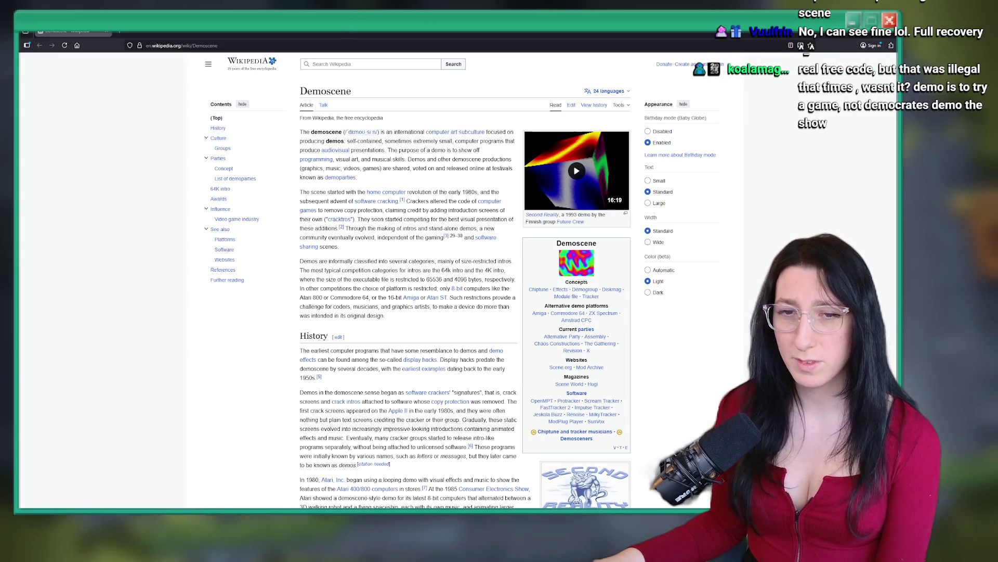
Switch to GameMaker, then to the browser showing the Memories demo on YouTube.
key(alt+Tab)
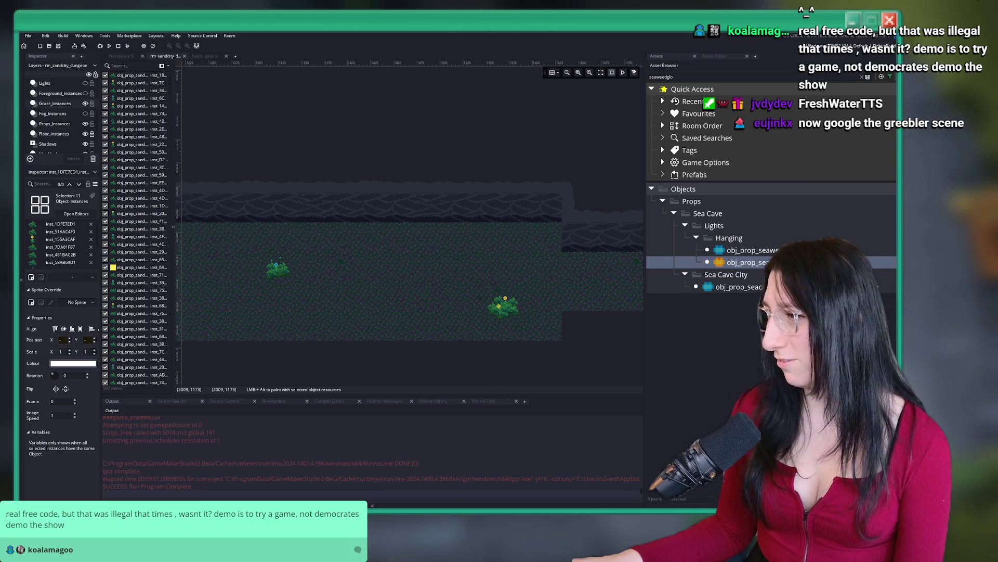
key(alt+Tab)
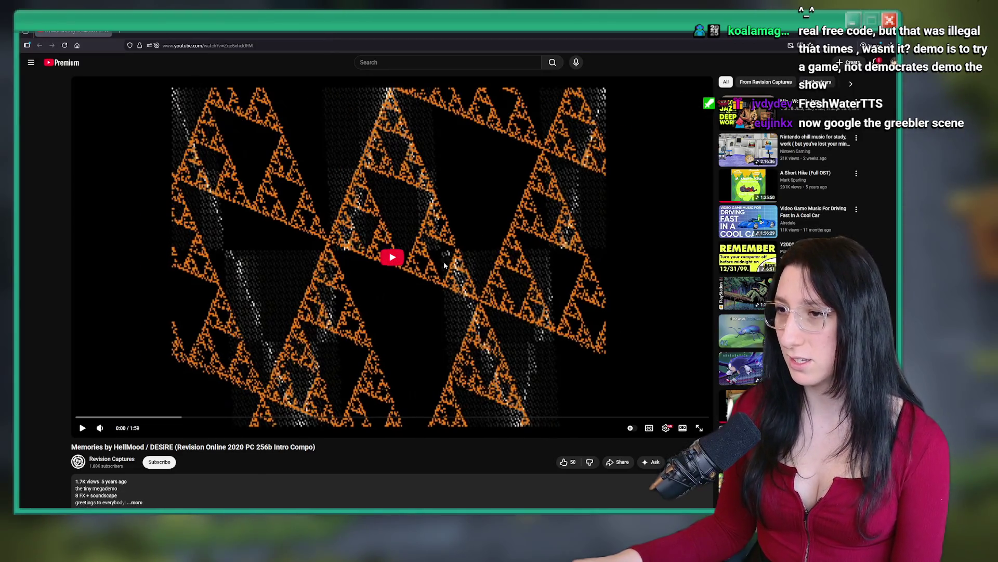
Play the demo video muted and skip ahead to 0:10.
click(266, 348)
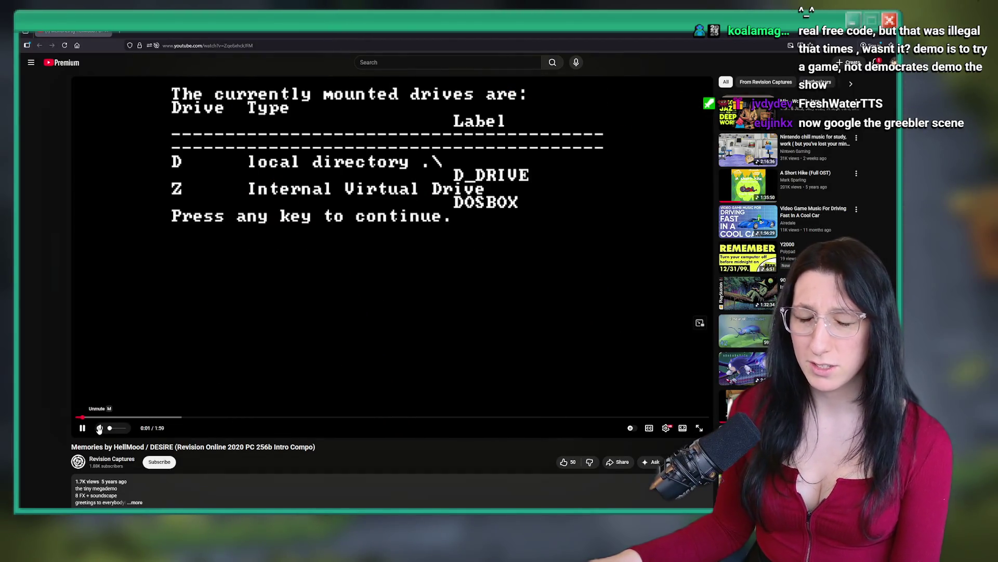
click(100, 428)
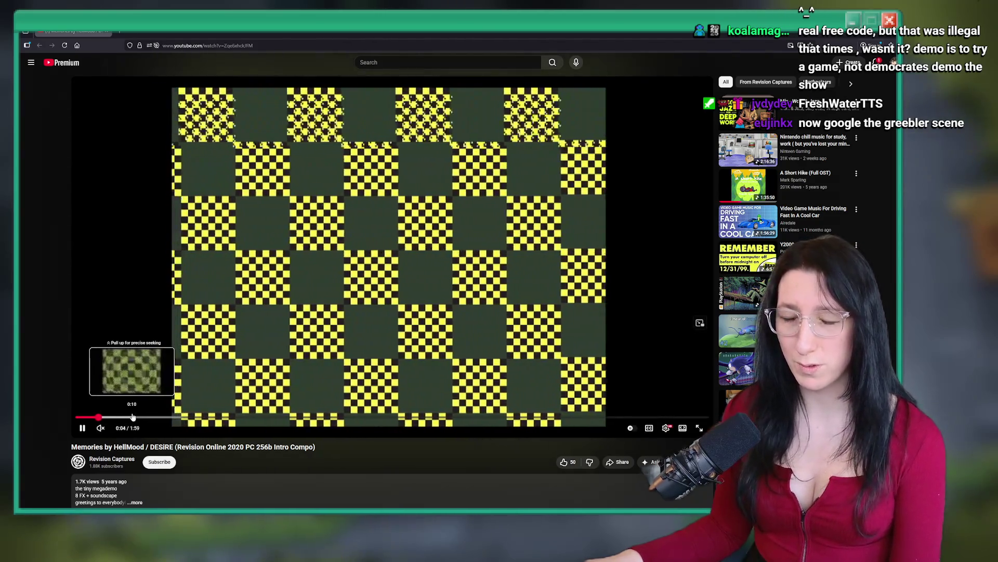
click(134, 417)
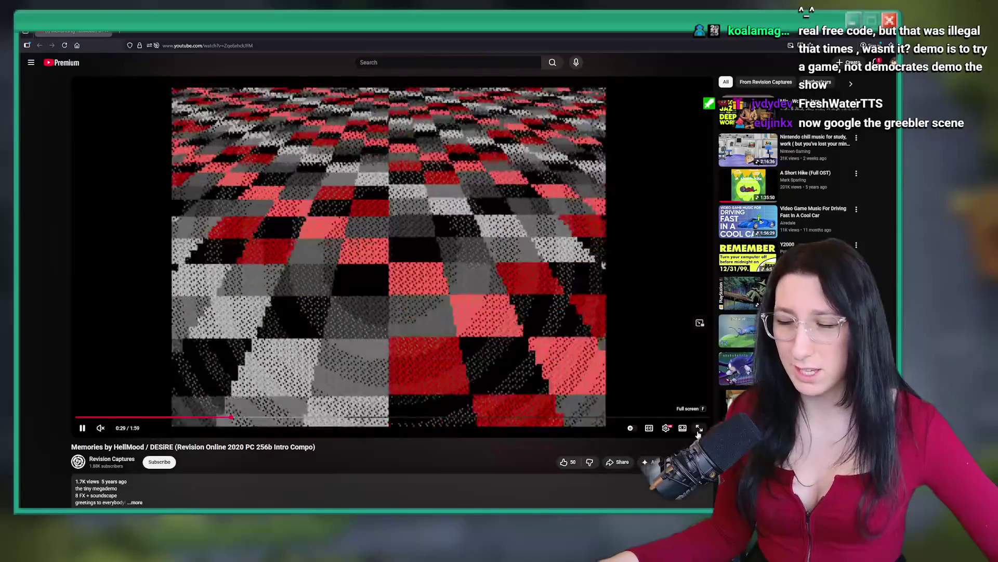
Watch in full screen, jump to a later part, then exit full screen.
click(699, 428)
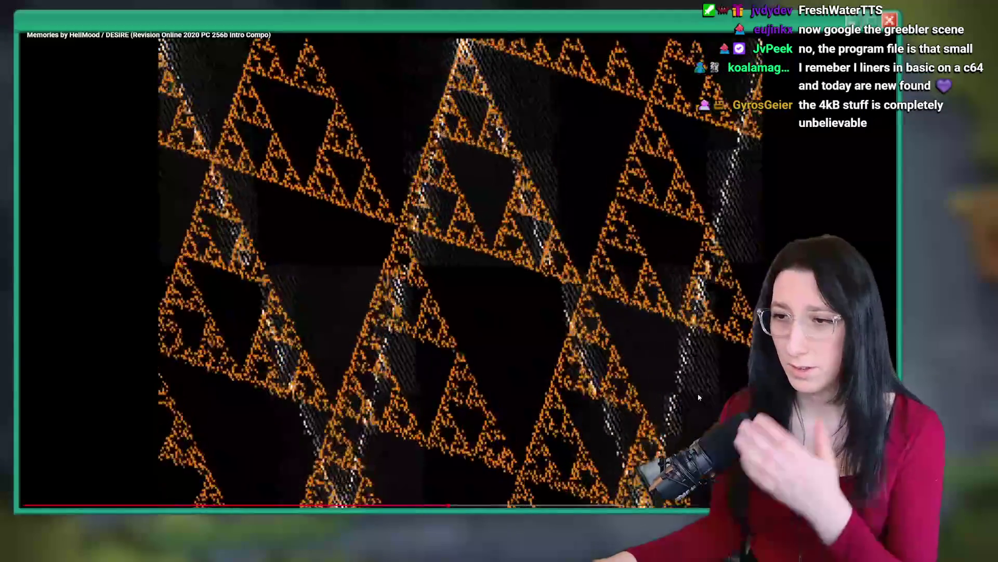
click(595, 504)
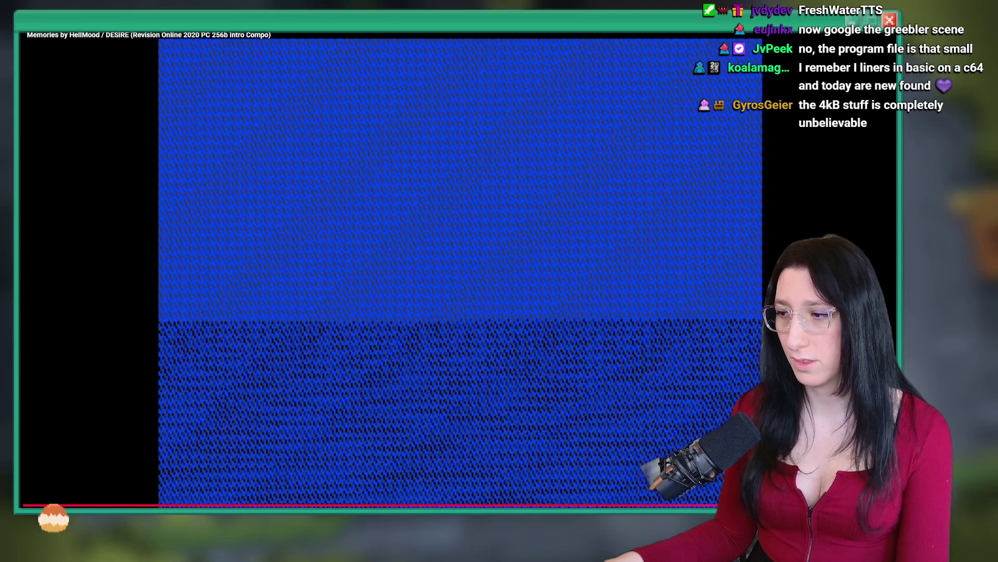
key(Escape)
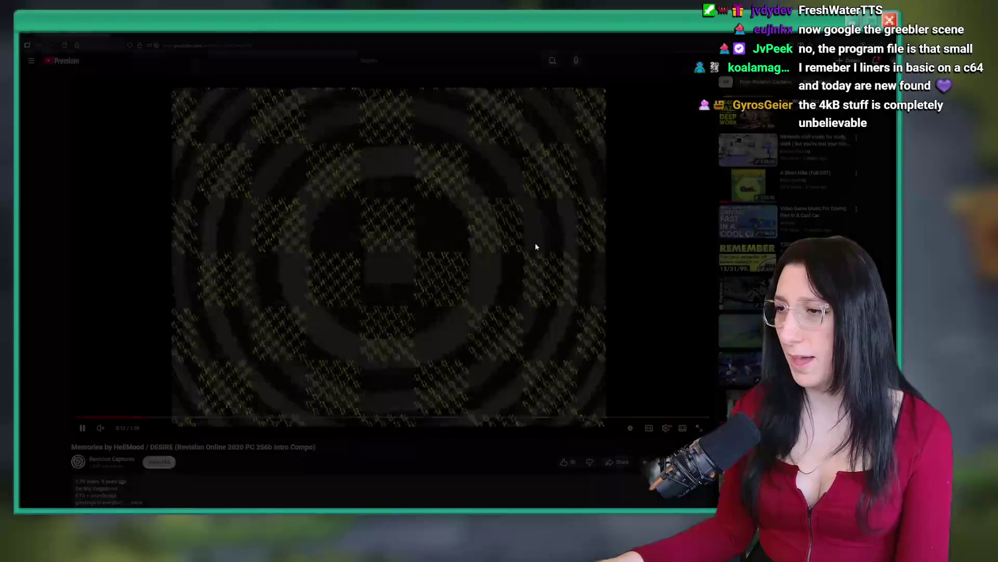
Leave the full-screen demo and load twitter.com in the browser.
click(539, 248)
click(307, 42)
text(twitter.com)
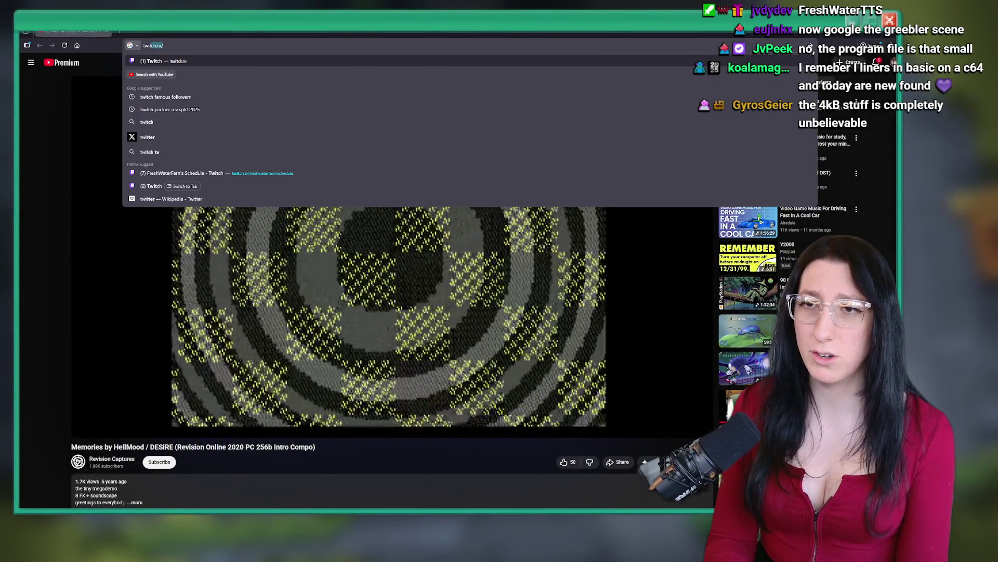
key(Return)
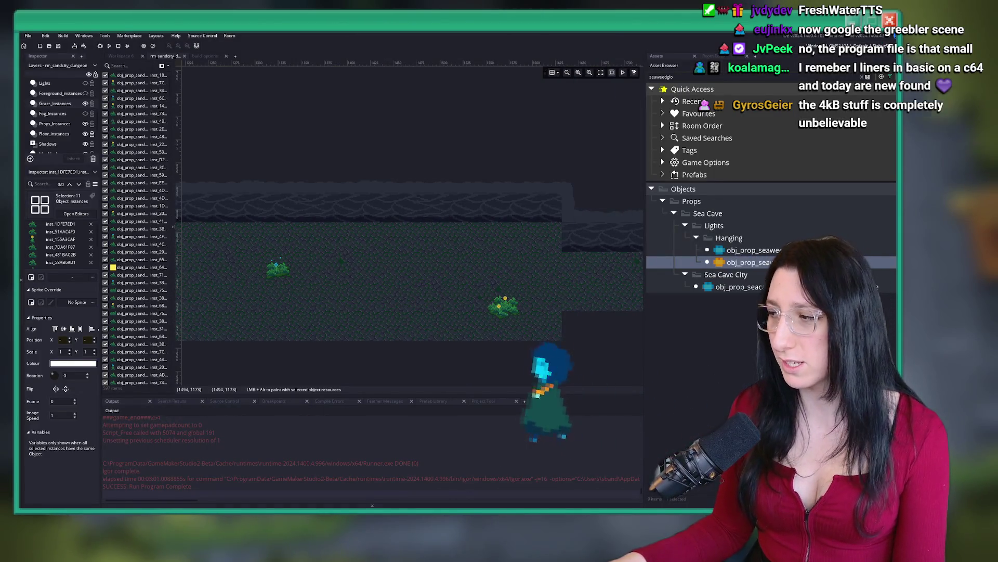
Cycle through the windows until the browser shows the shader developer's X profile.
key(super+e)
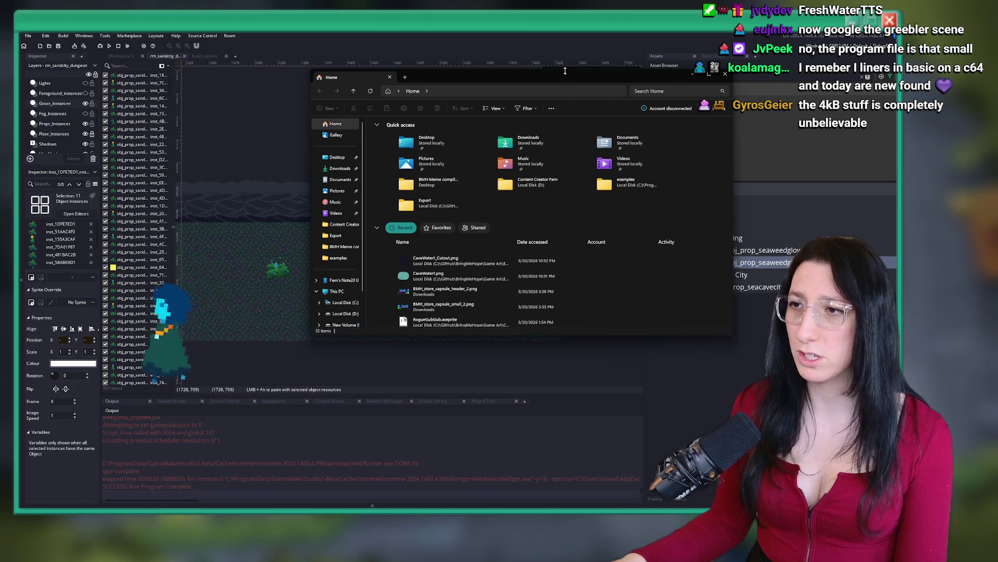
key(alt+F4)
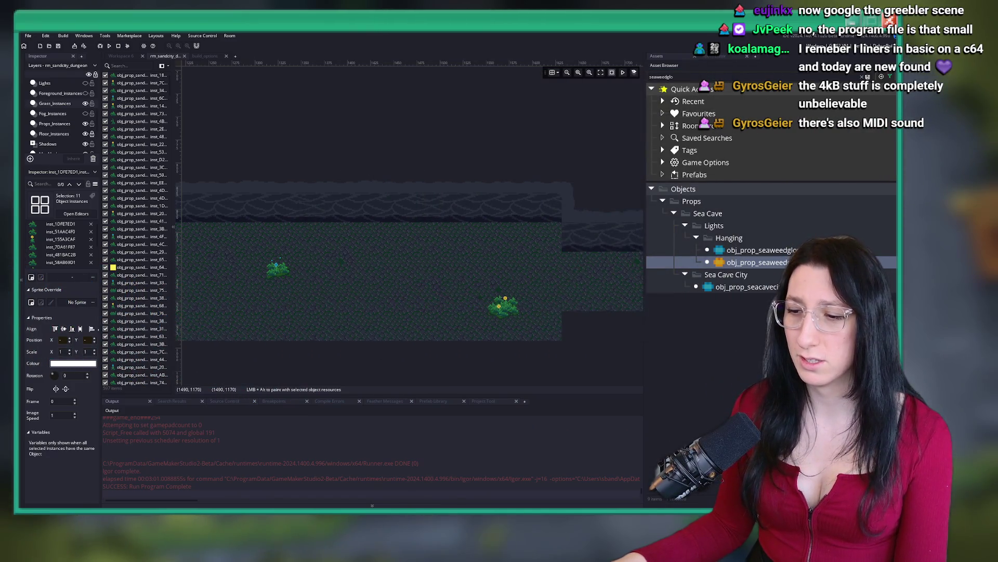
key(alt+Tab)
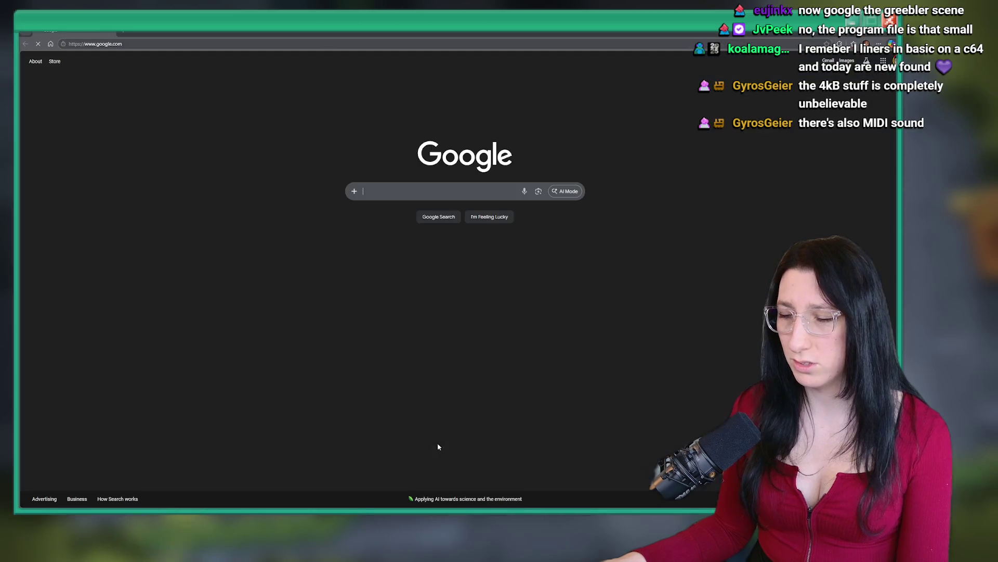
key(alt+Tab)
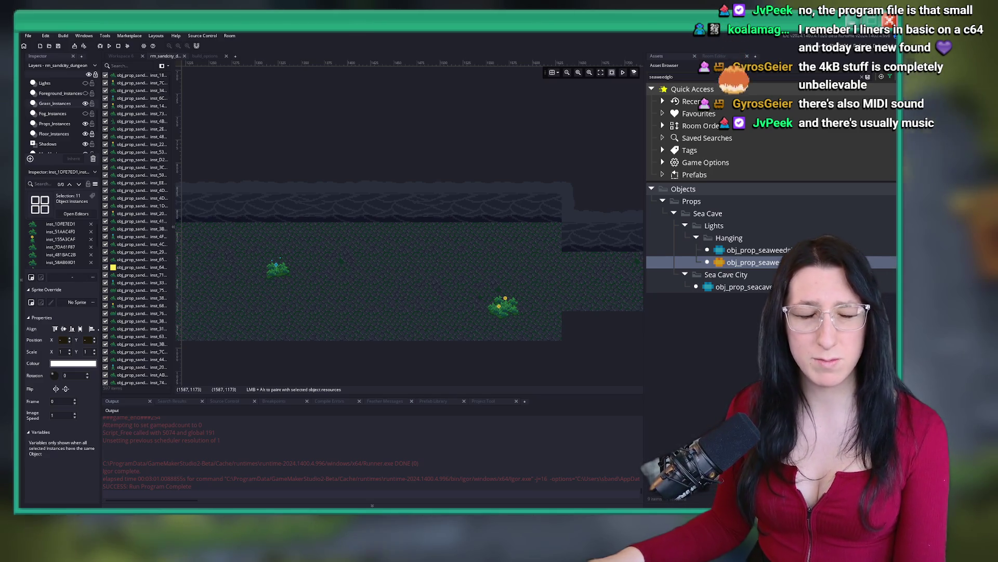
key(alt+Tab)
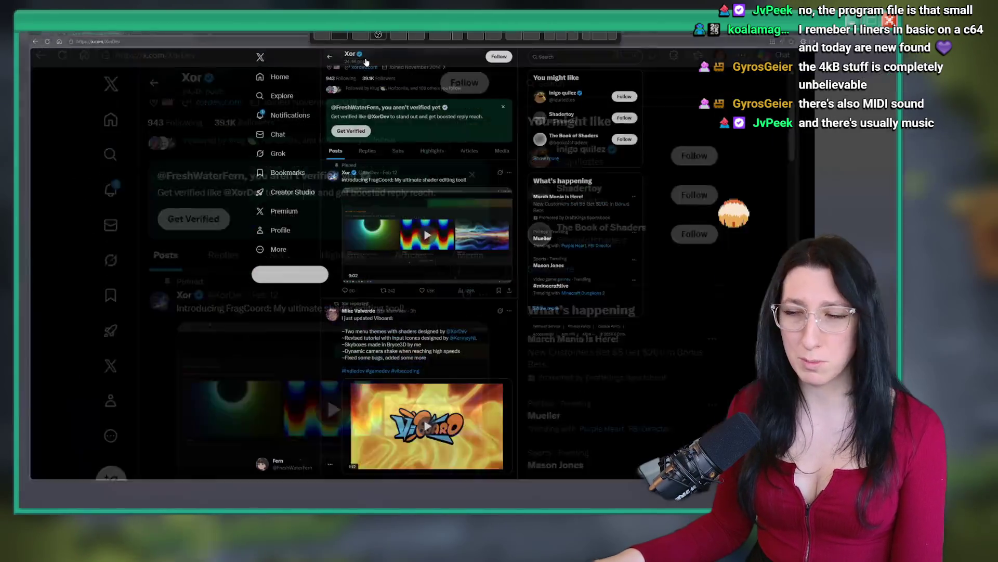
scroll(452, 263, down, 15)
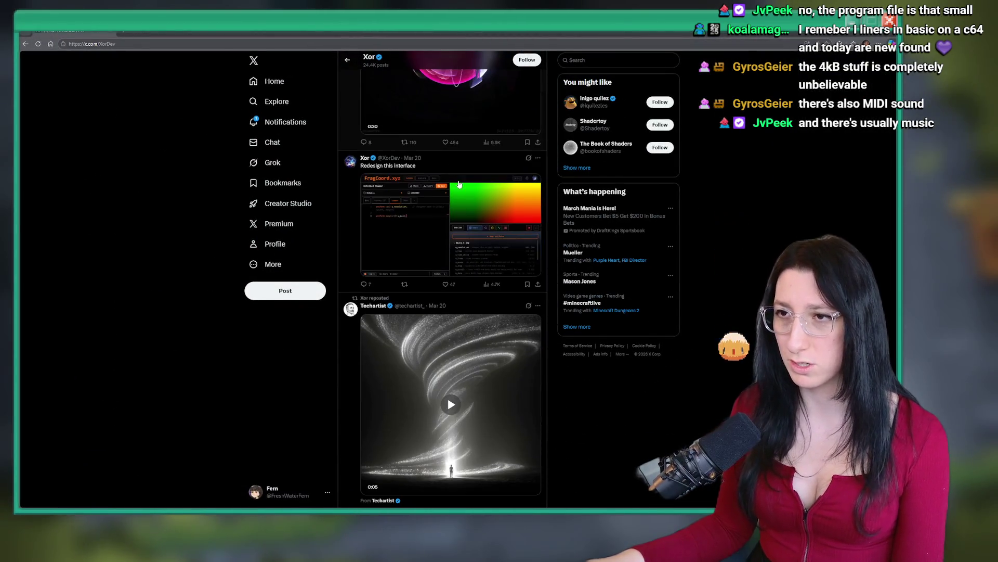
scroll(446, 331, down, 15)
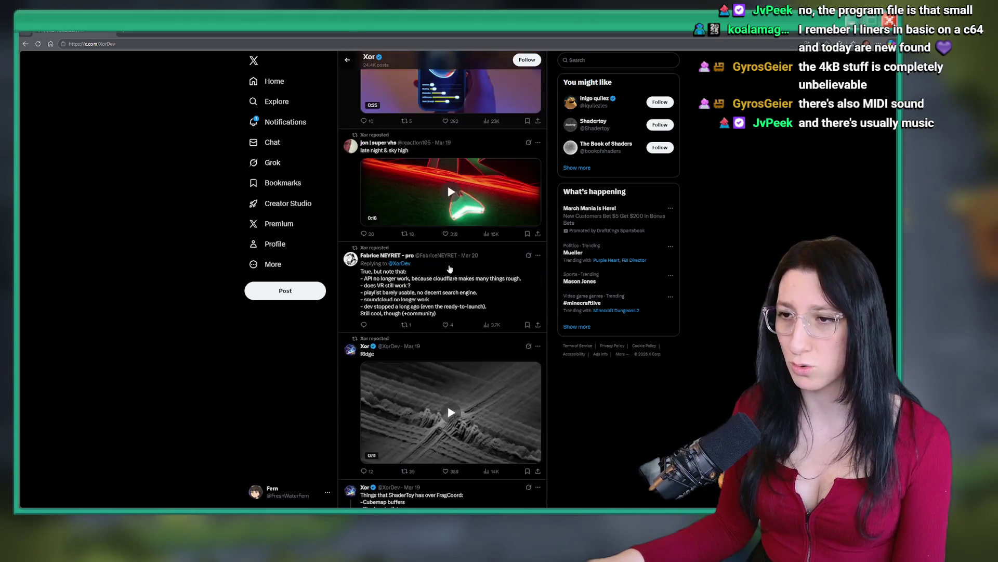
scroll(290, 398, up, 20)
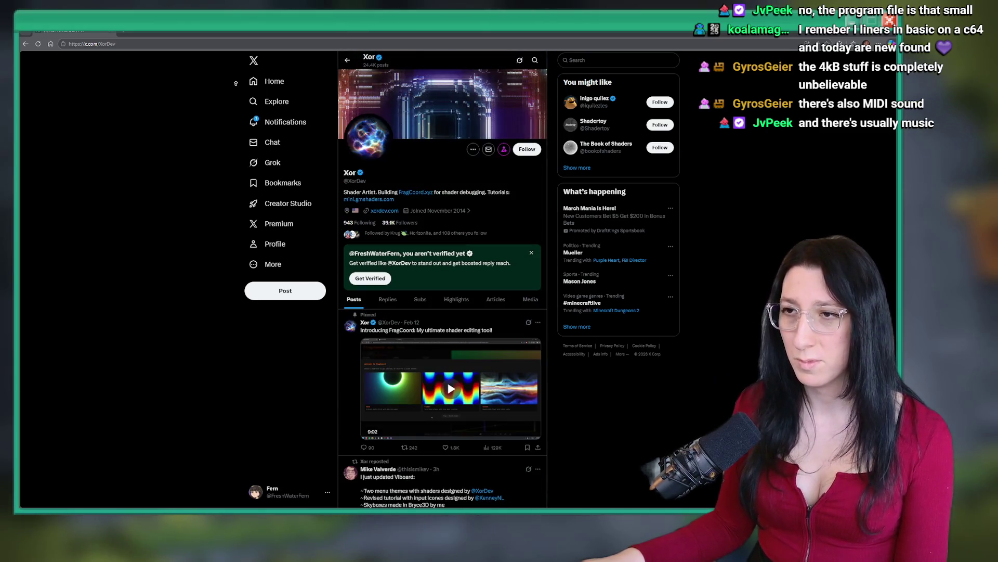
click(530, 299)
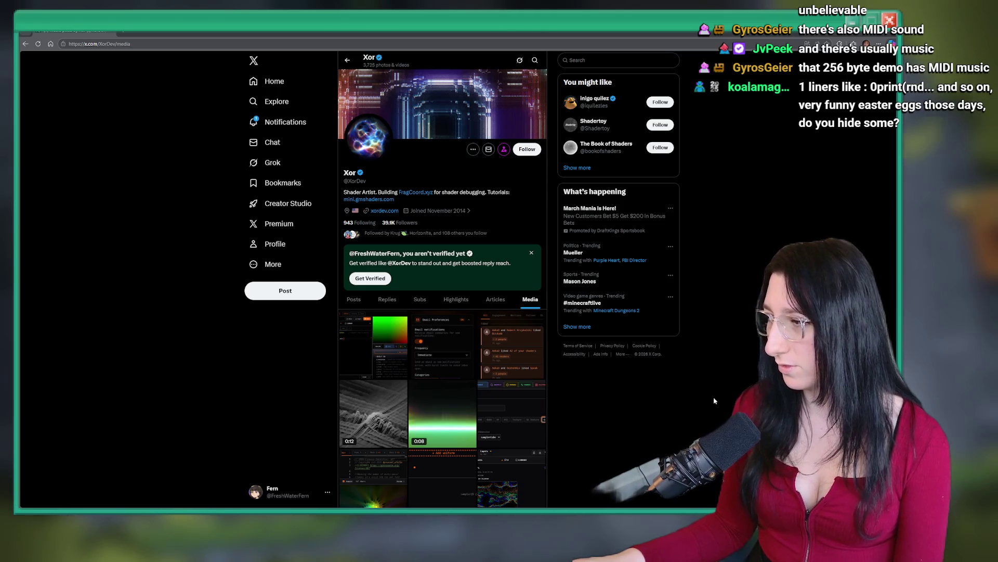
scroll(499, 341, down, 10)
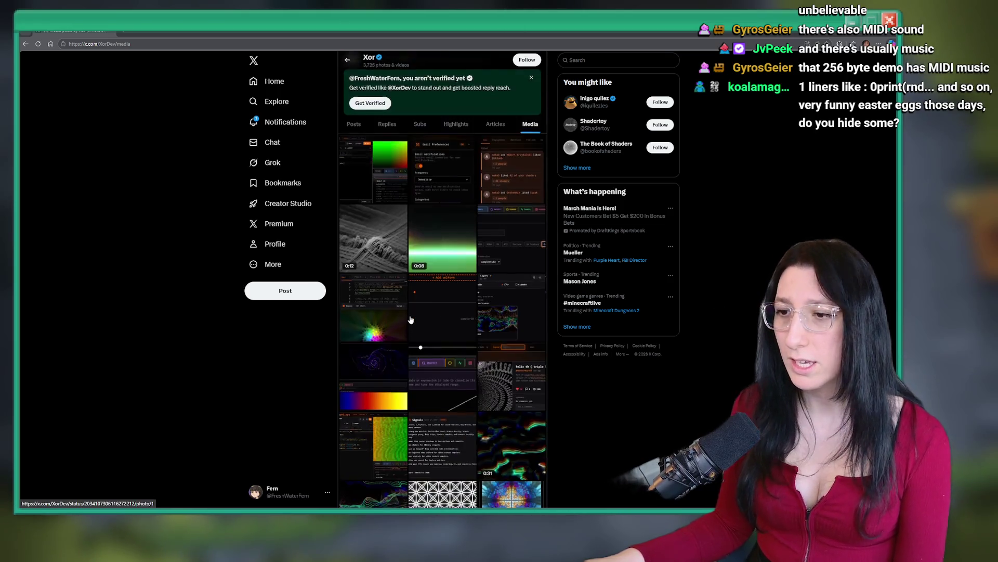
click(512, 193)
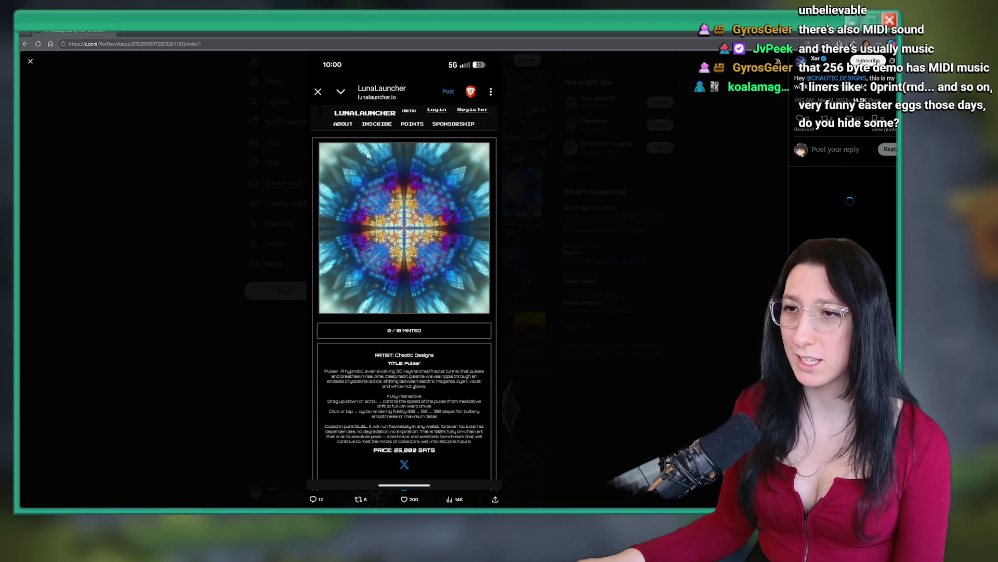
key(alt+Left)
scroll(301, 205, up, 15)
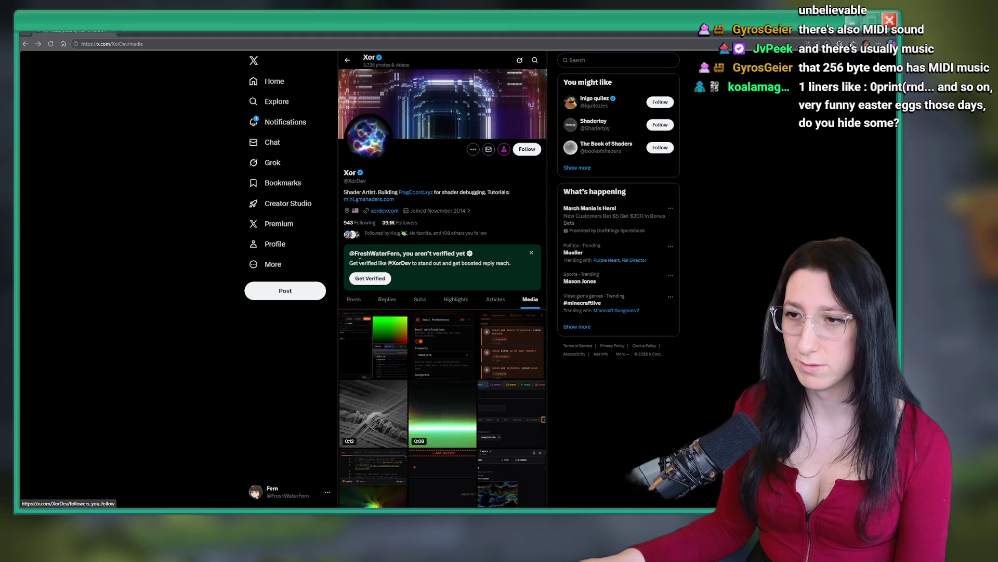
scroll(385, 196, down, 3)
key(alt+Left)
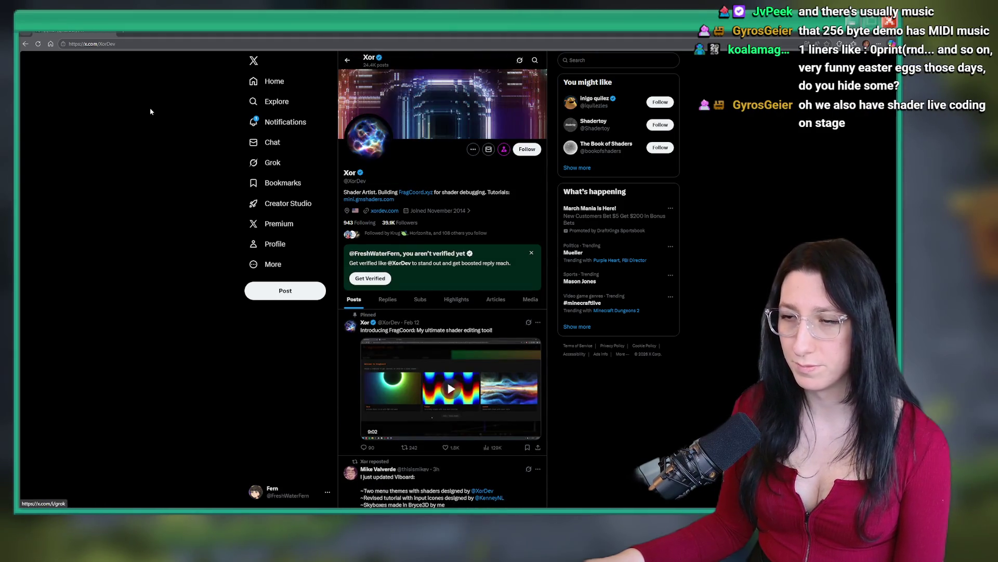
scroll(130, 182, down, 15)
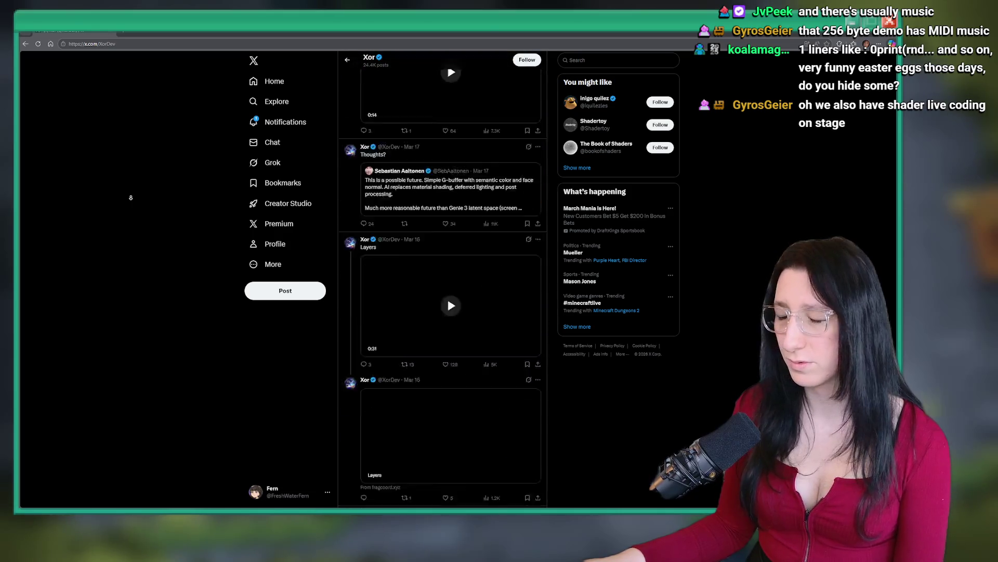
scroll(131, 198, down, 10)
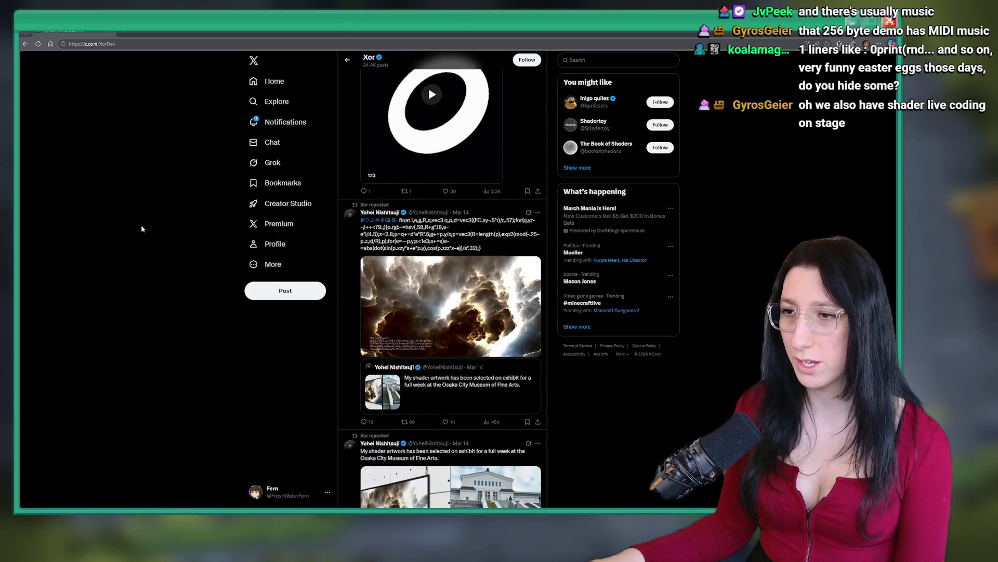
Open the reposted cloud shader post, view its image full size, then close it.
click(392, 172)
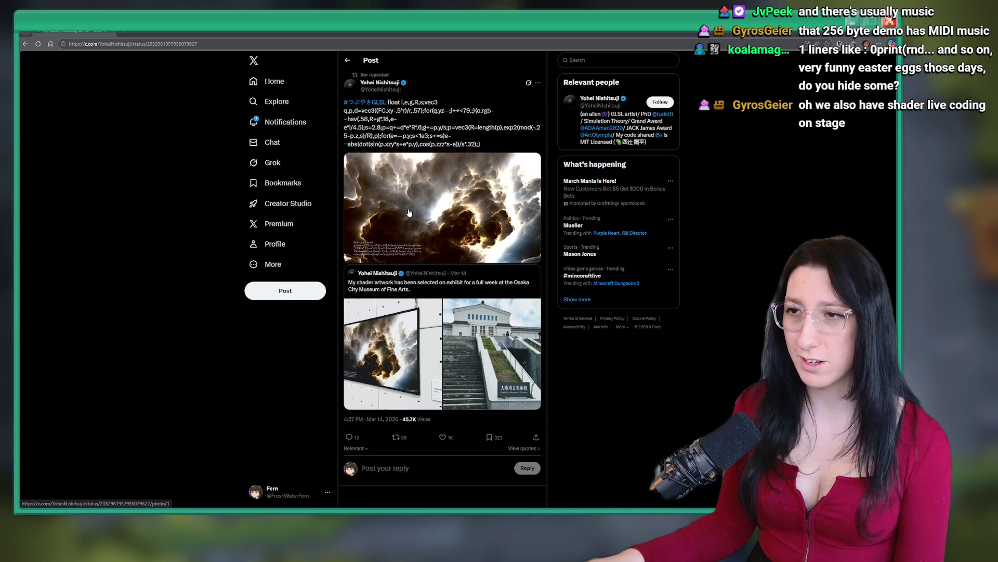
click(411, 207)
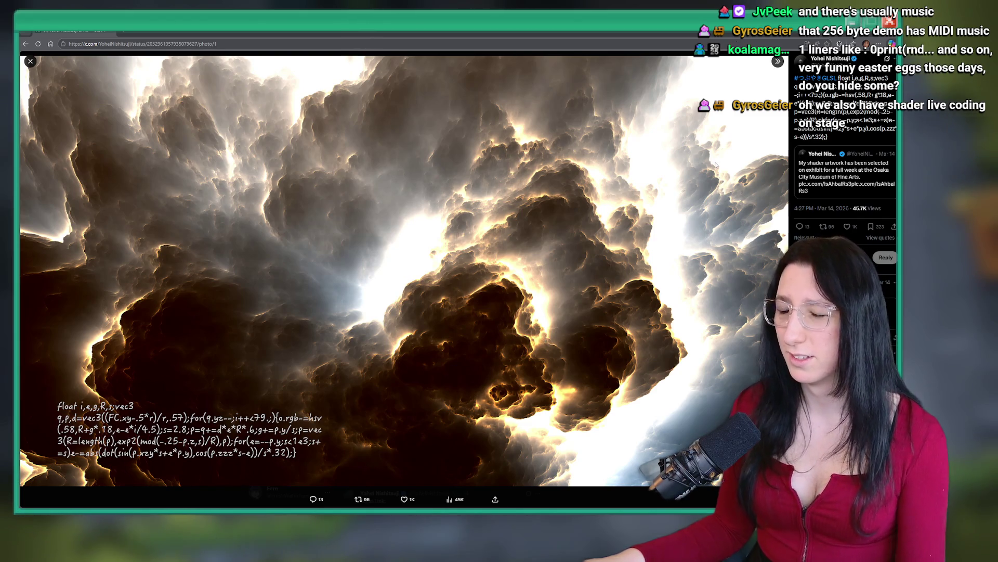
key(Escape)
Open the profile of the account that reposted the cloud shader post.
scroll(462, 293, down, 15)
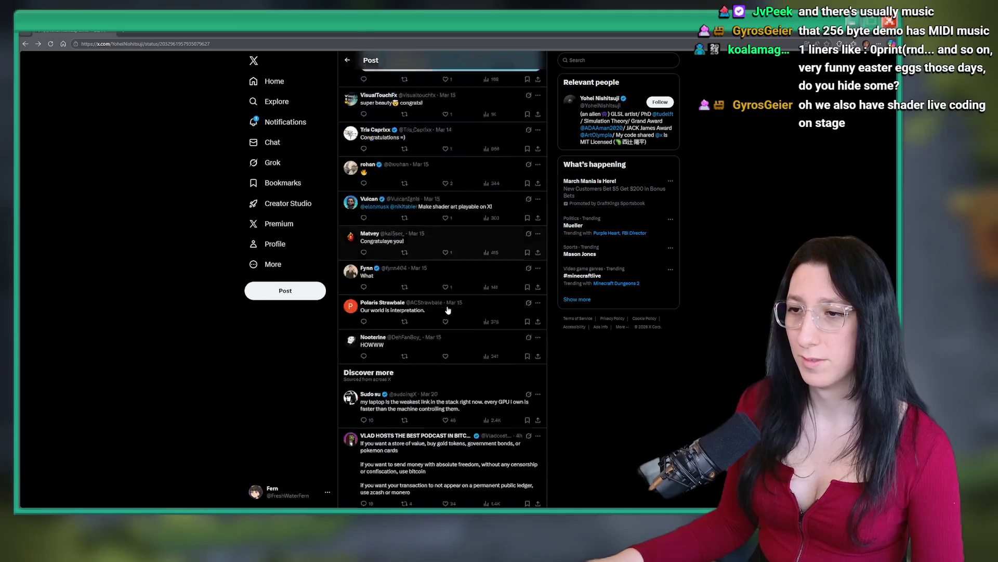
scroll(460, 281, up, 15)
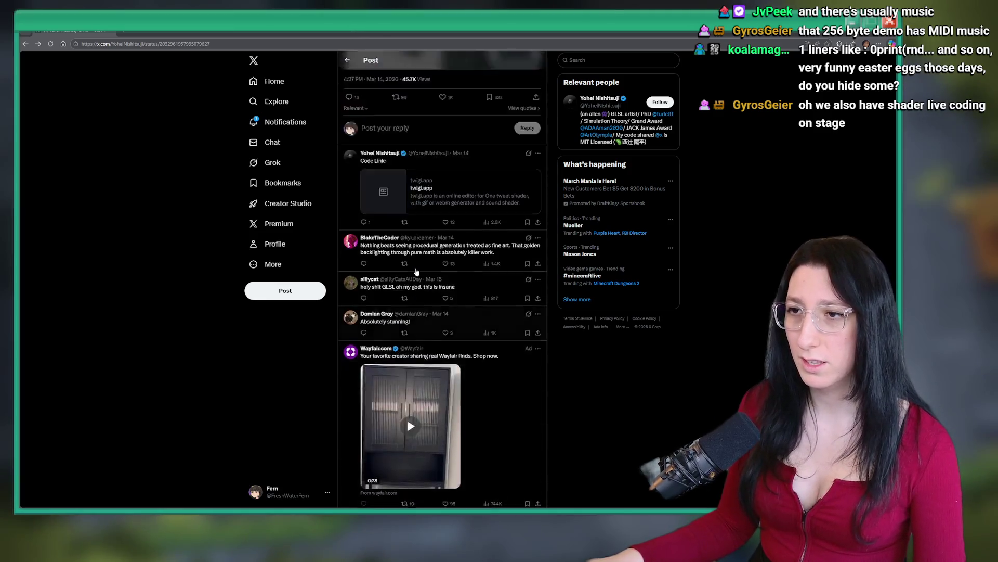
click(347, 60)
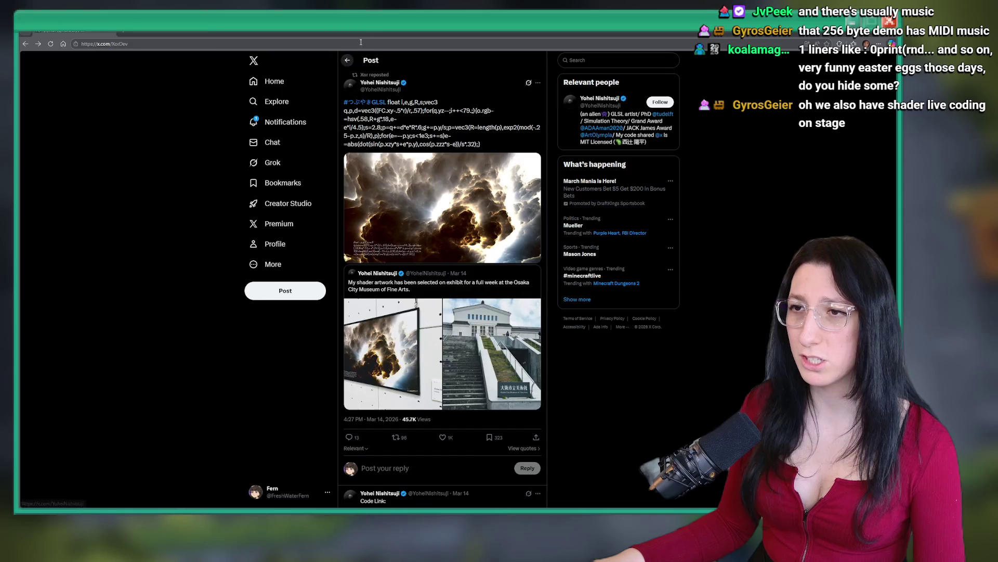
scroll(145, 418, down, 10)
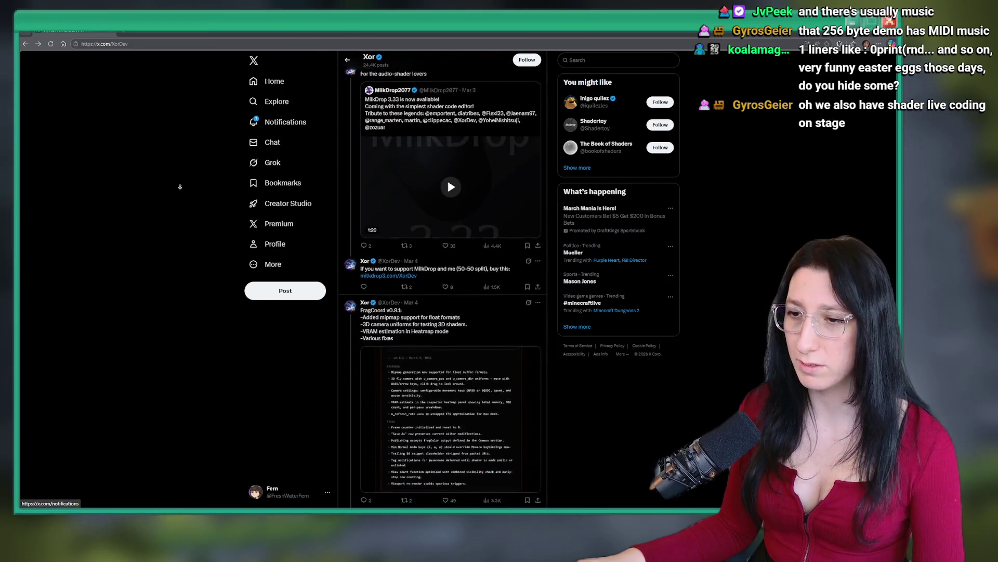
Scroll the profile feed down to the 'Cubic' 172-char GLSL shader post.
scroll(156, 177, down, 10)
scroll(147, 217, down, 10)
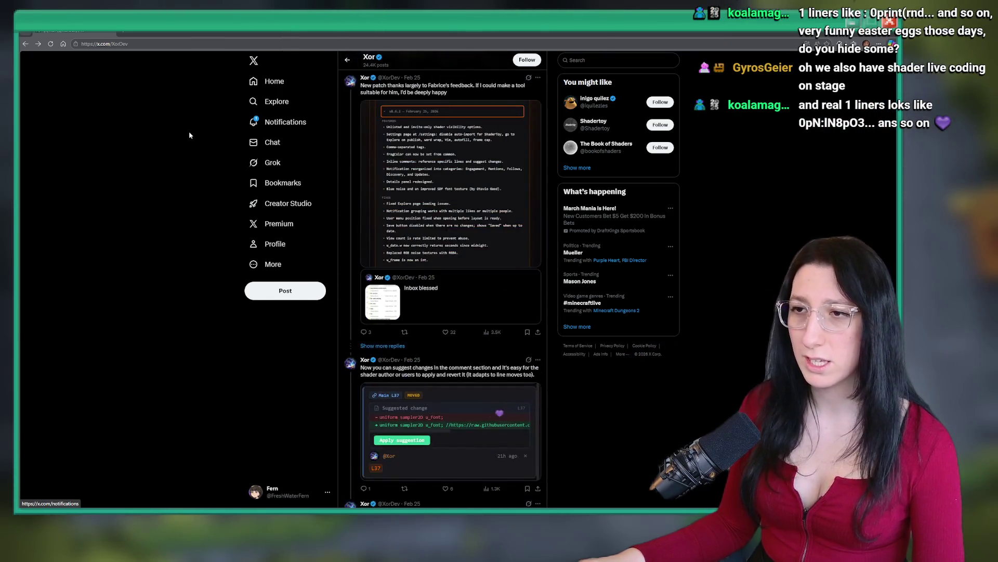
scroll(192, 151, down, 10)
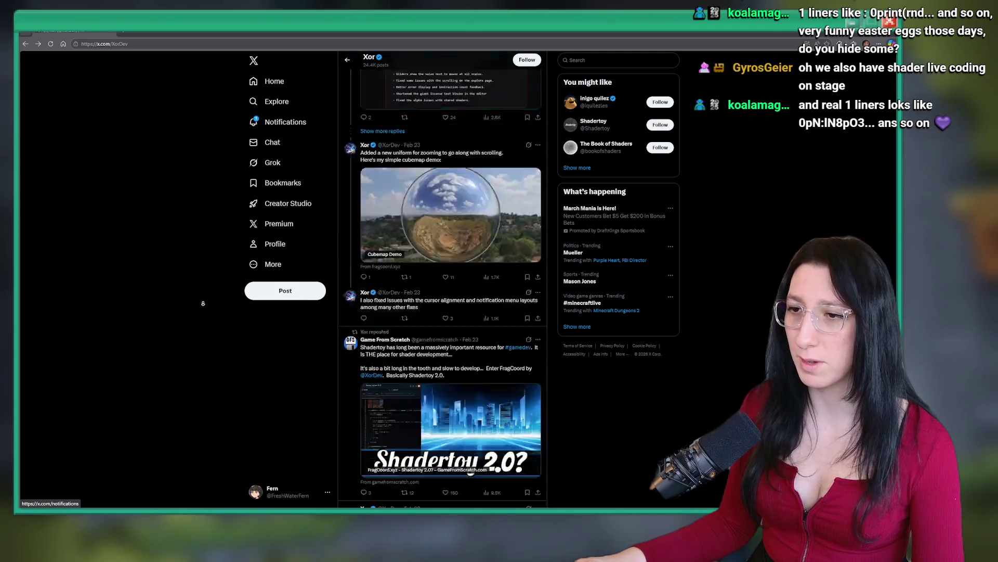
scroll(183, 158, down, 15)
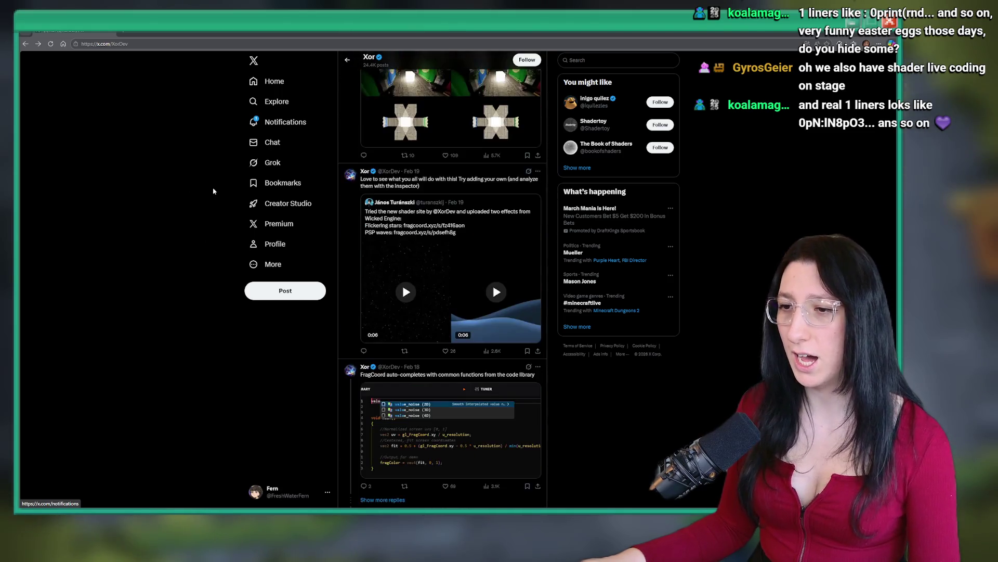
scroll(213, 193, down, 15)
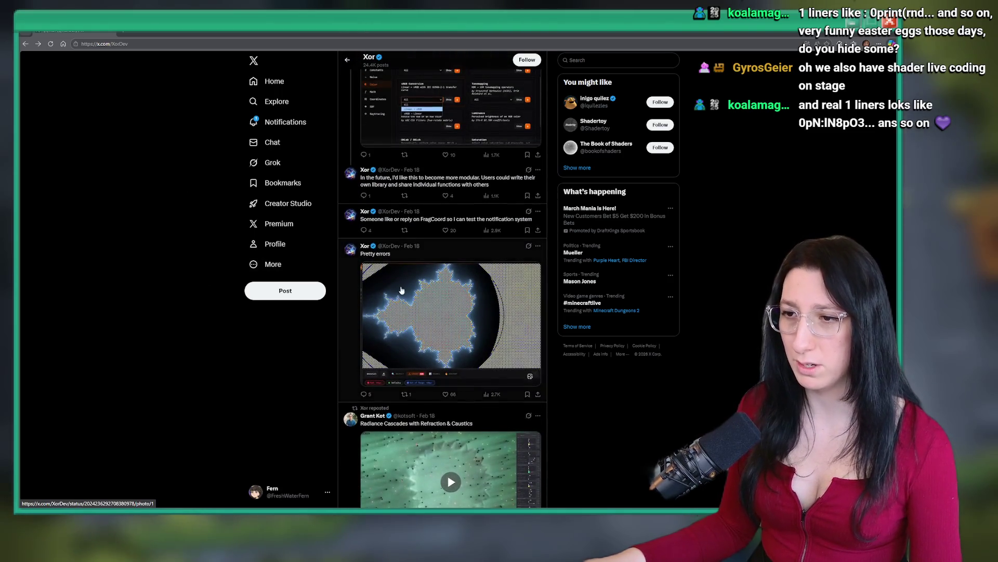
scroll(193, 208, down, 15)
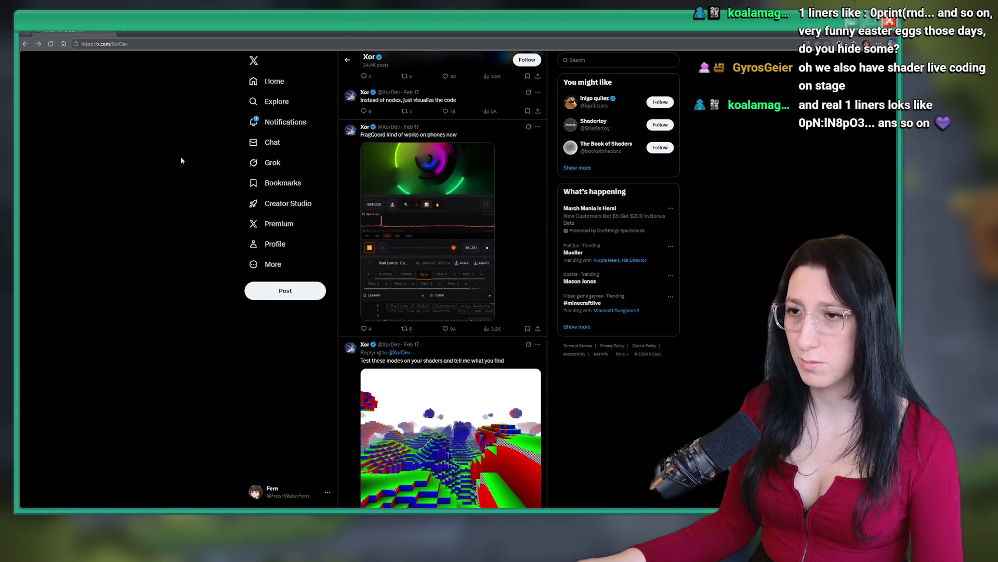
scroll(169, 160, down, 15)
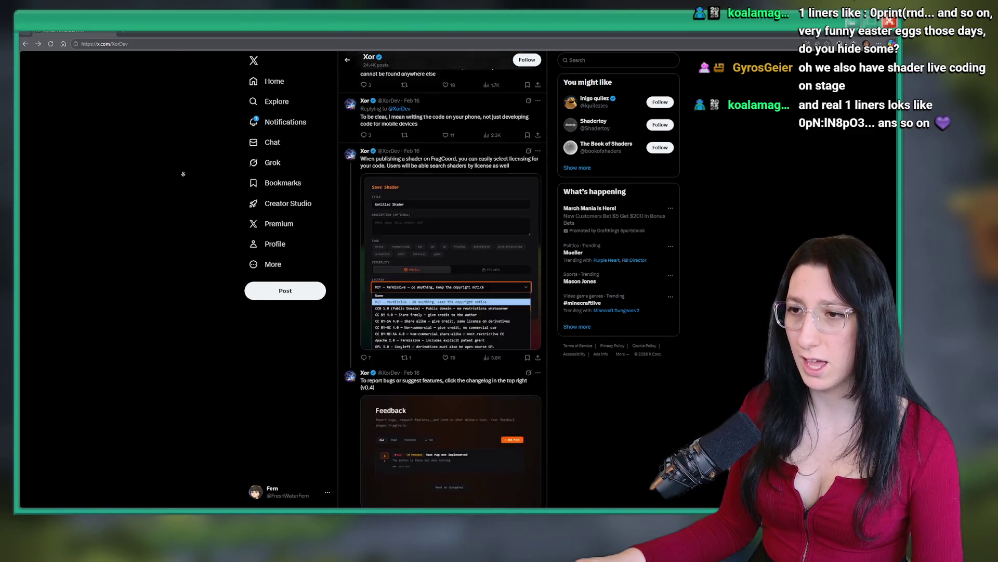
scroll(183, 174, down, 15)
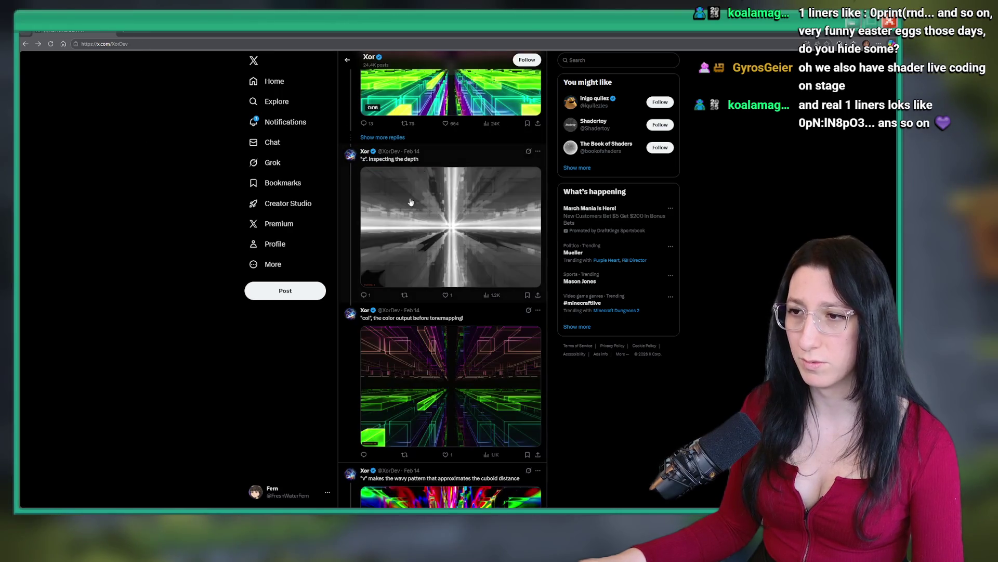
scroll(429, 370, up, 5)
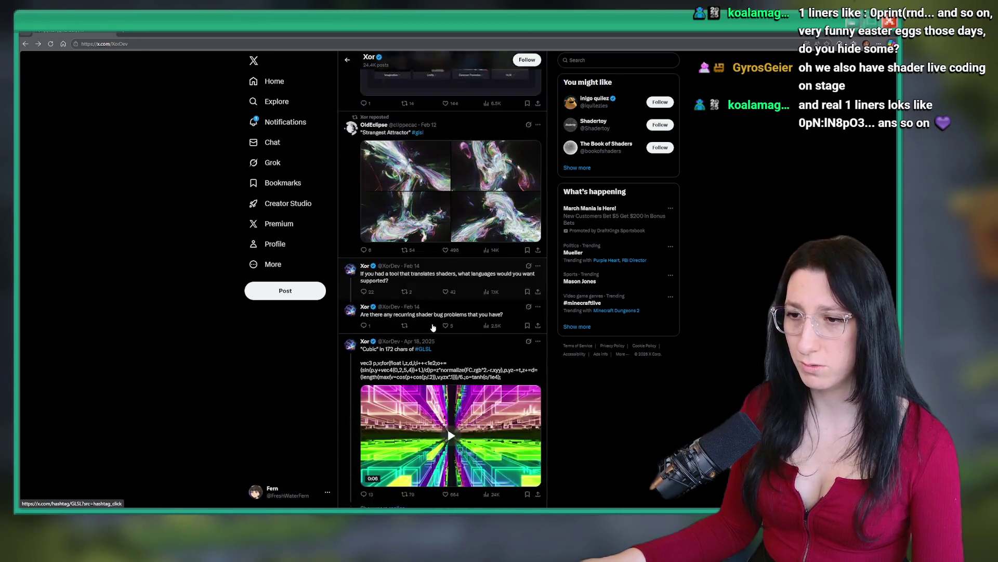
scroll(392, 285, down, 1)
Open the Cubic post and play its shader video full screen.
click(393, 285)
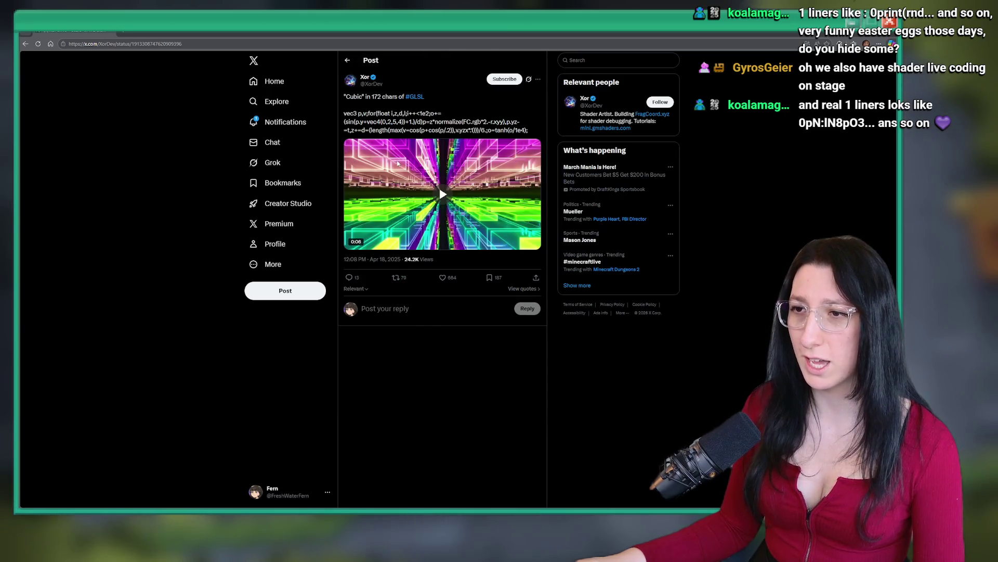
click(469, 216)
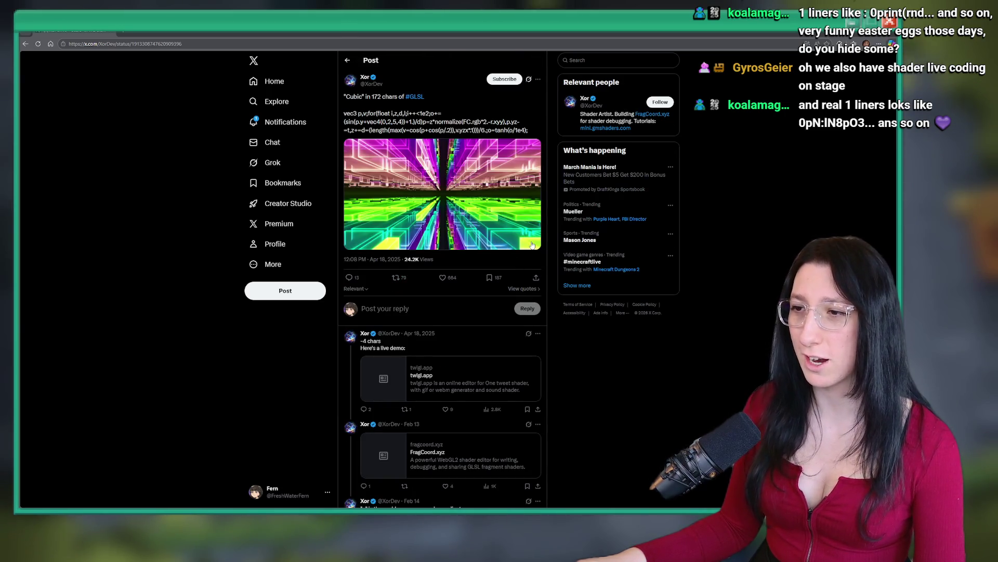
double_click(469, 216)
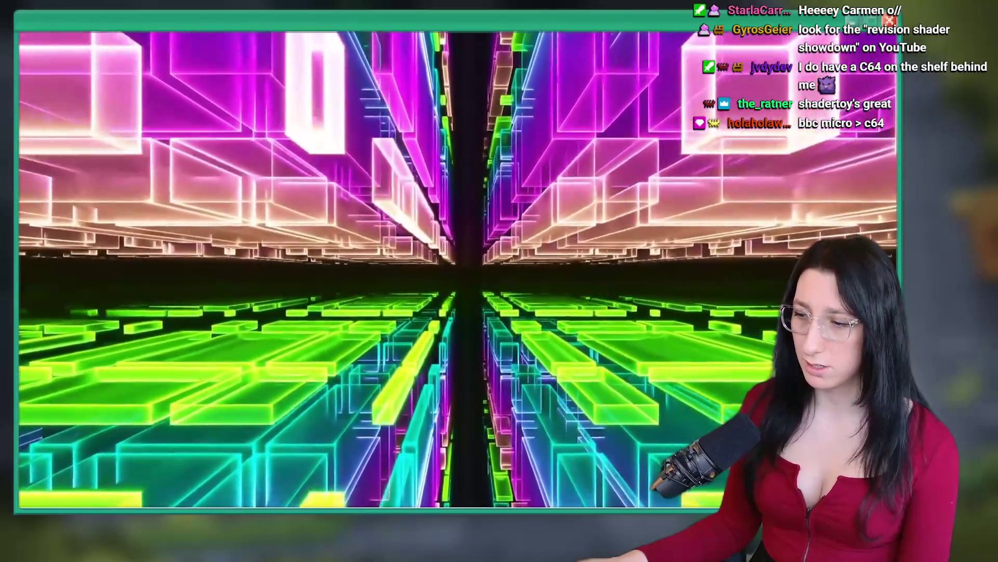
Exit full-screen playback of the Cubic shader video after watching it.
key(Escape)
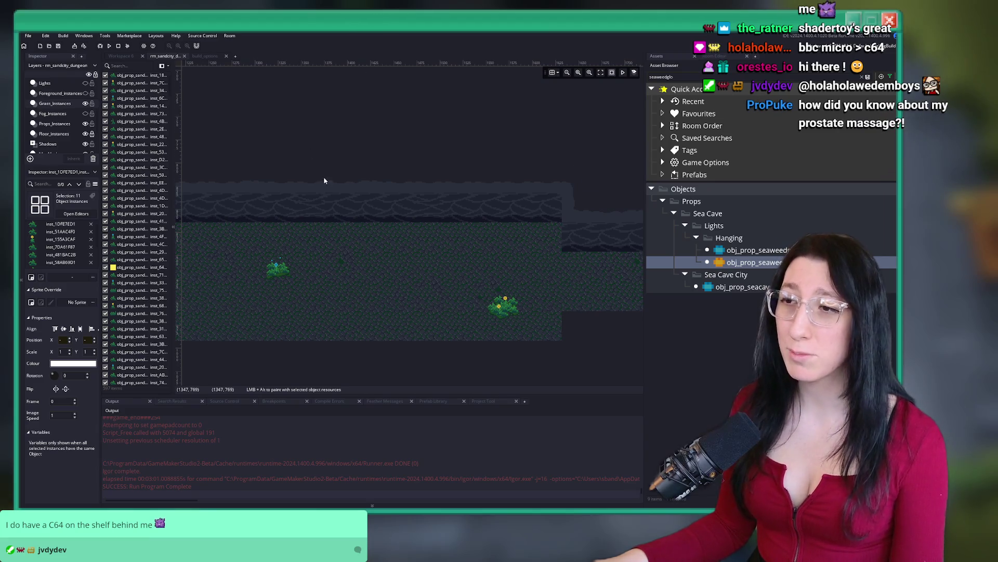
Switch to the Props layer and pan the room to the lower cave chambers.
scroll(323, 182, down, 3)
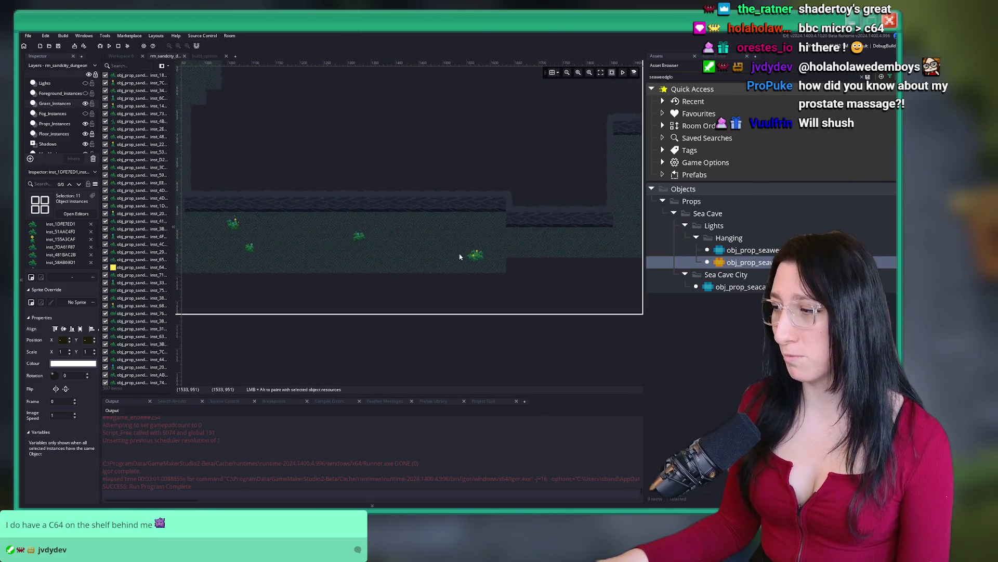
click(505, 265)
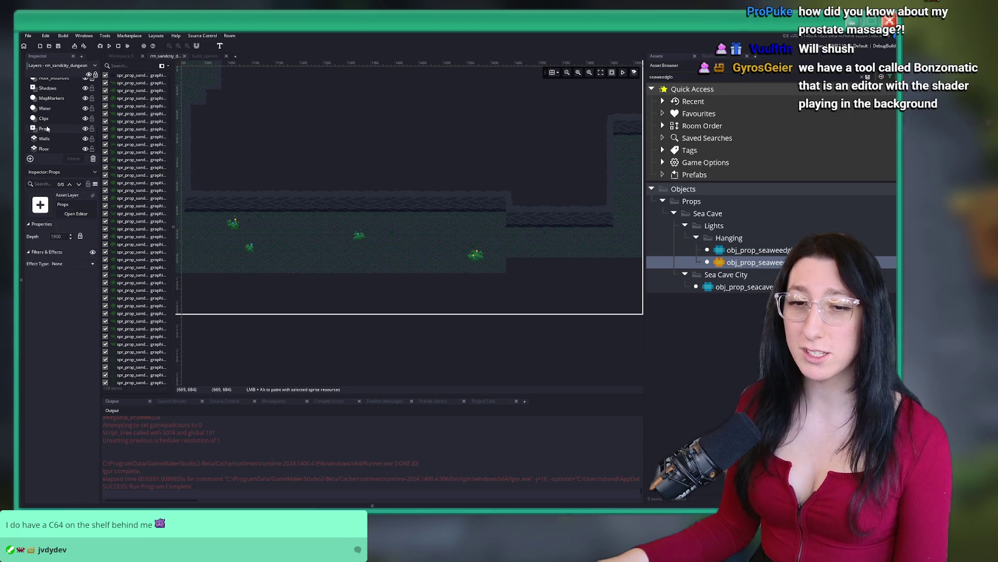
scroll(456, 219, down, 3)
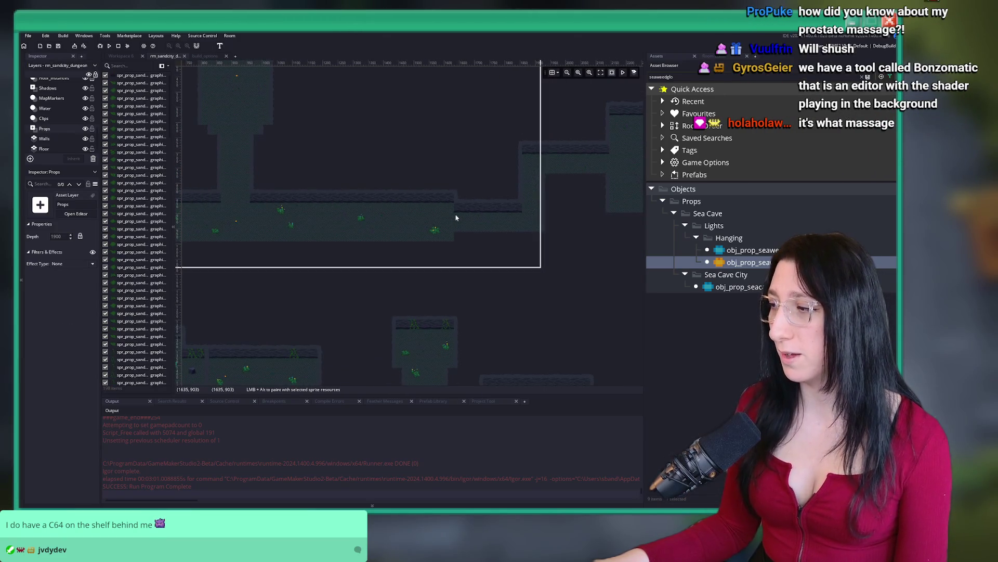
drag(454, 213, 442, 230)
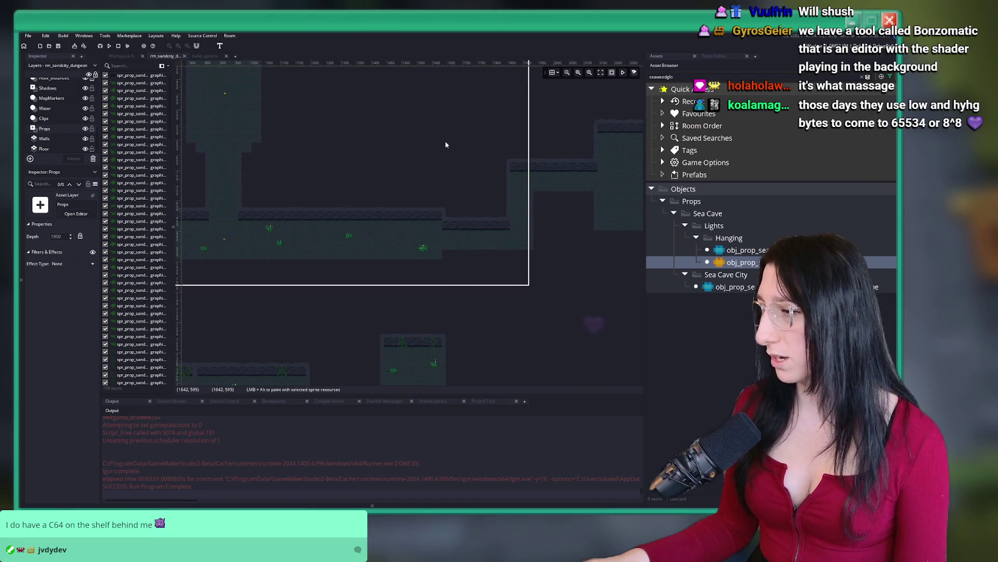
mouse_move(415, 116)
mouse_down()
mouse_move(430, 156)
mouse_move(381, 221)
mouse_move(453, 138)
mouse_move(405, 196)
mouse_move(478, 315)
mouse_up()
scroll(405, 196, up, 2)
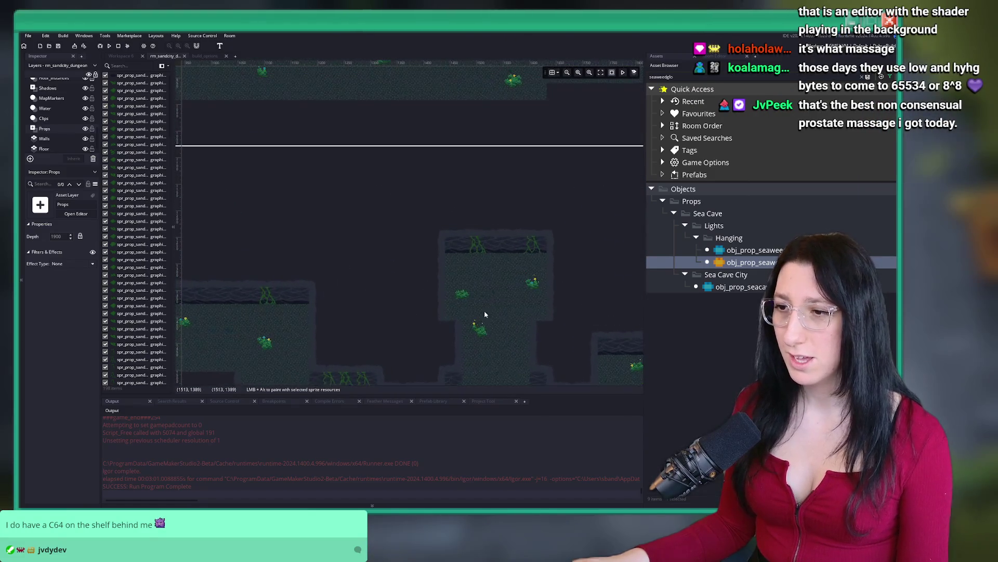
scroll(489, 330, up, 1)
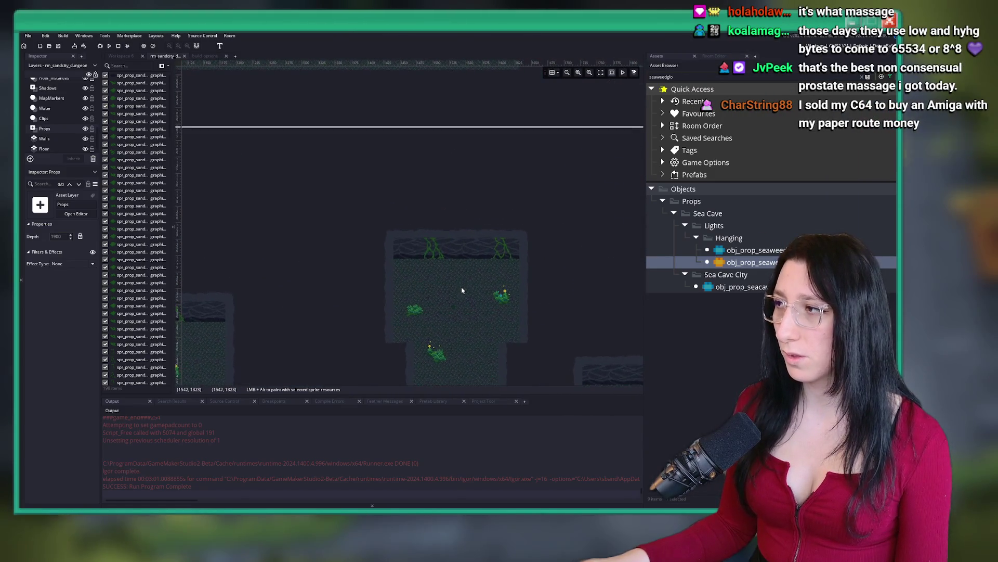
Copy the five lower-cave grass sprites into an upper corridor, then select Grass_Instances.
drag(530, 363, 397, 293)
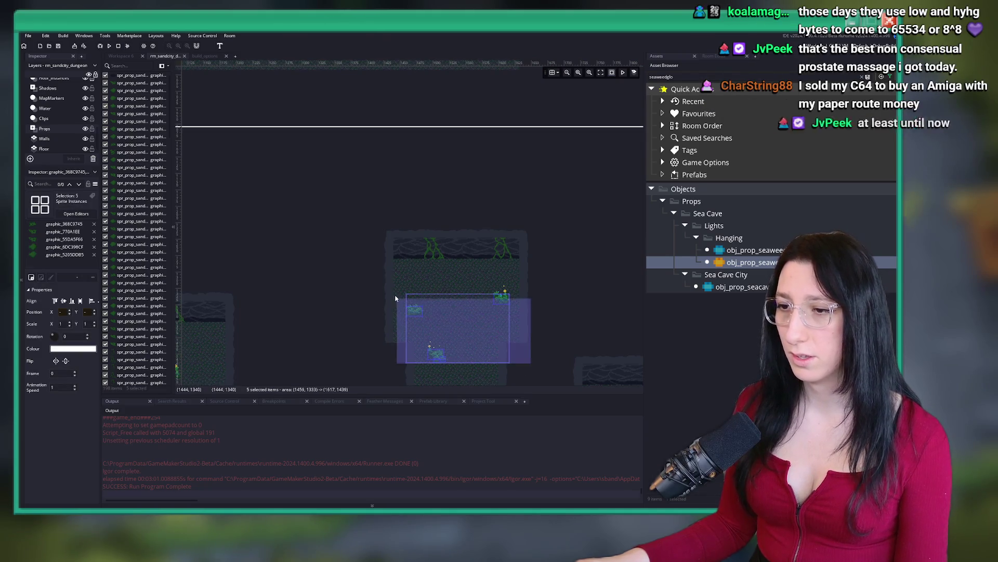
scroll(467, 177, down, 2)
scroll(356, 208, up, 2)
key(ctrl+v)
drag(323, 179, 489, 228)
scroll(480, 221, down, 2)
scroll(447, 198, down, 5)
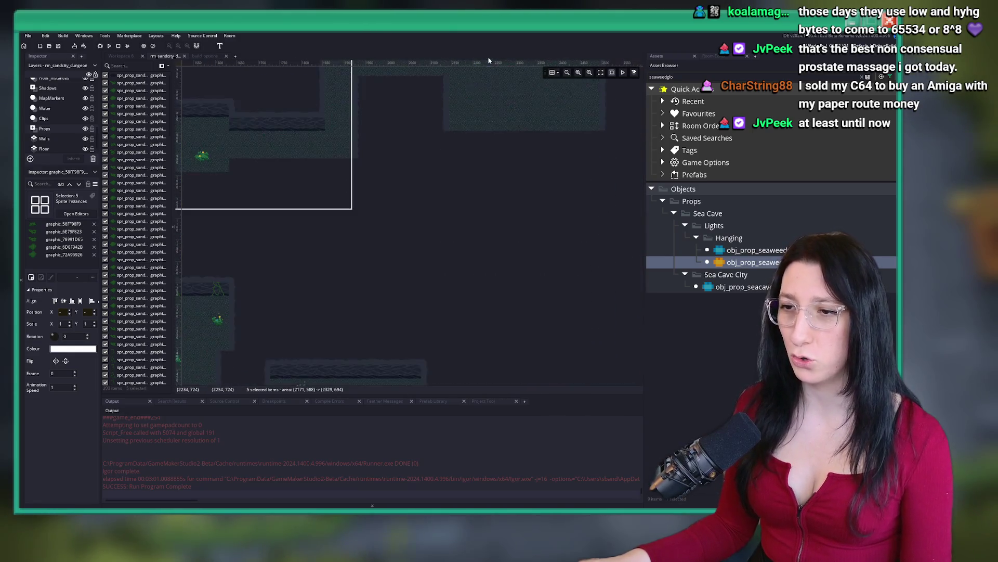
scroll(415, 176, up, 3)
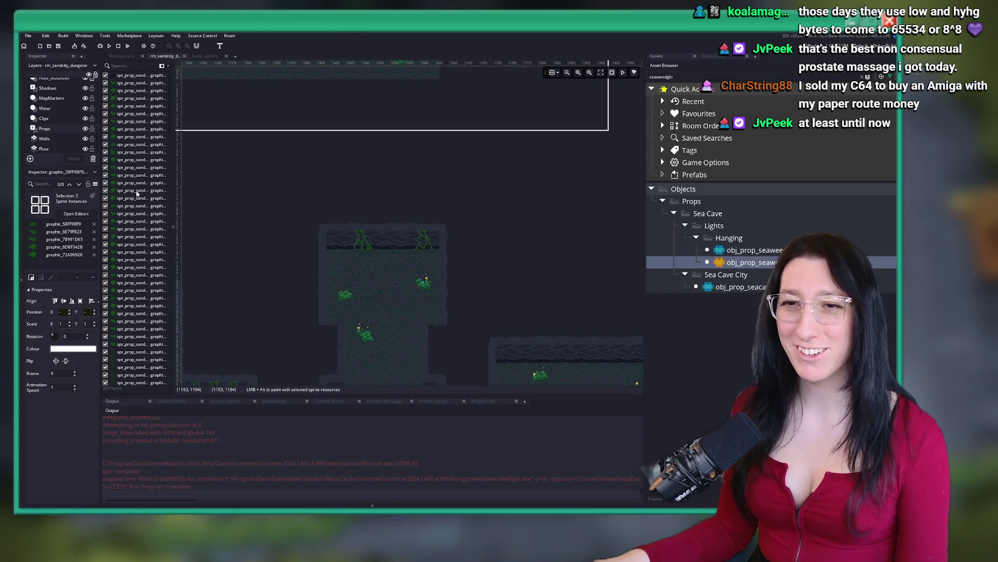
scroll(77, 125, up, 2)
scroll(67, 123, up, 2)
click(59, 117)
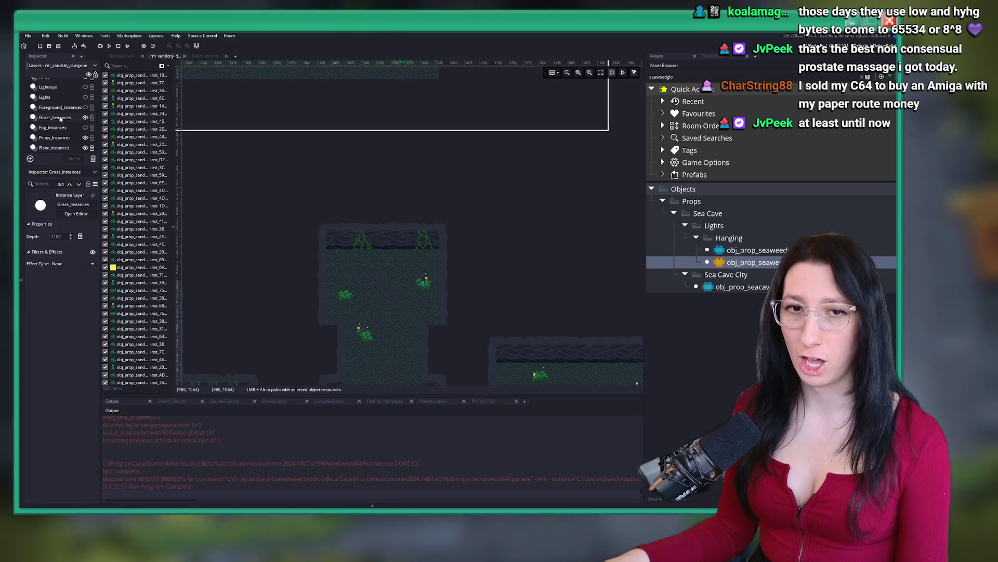
drag(320, 271, 499, 361)
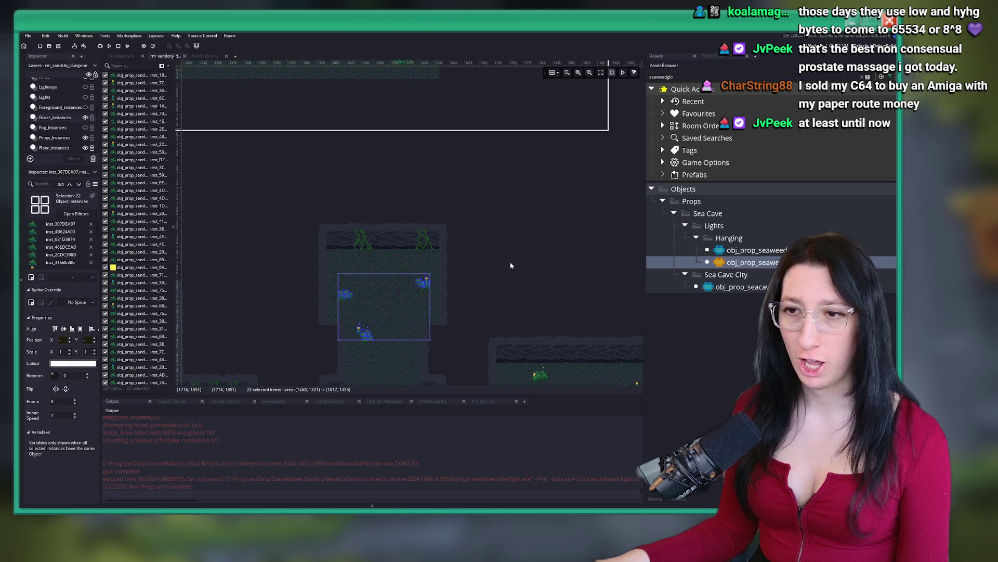
scroll(448, 289, up, 2)
scroll(416, 200, up, 5)
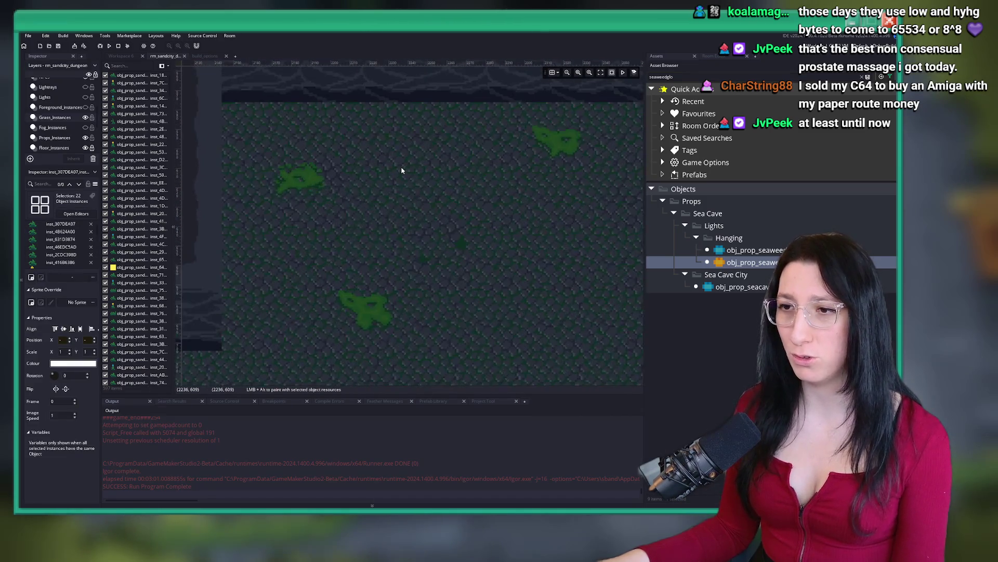
drag(357, 190, 322, 185)
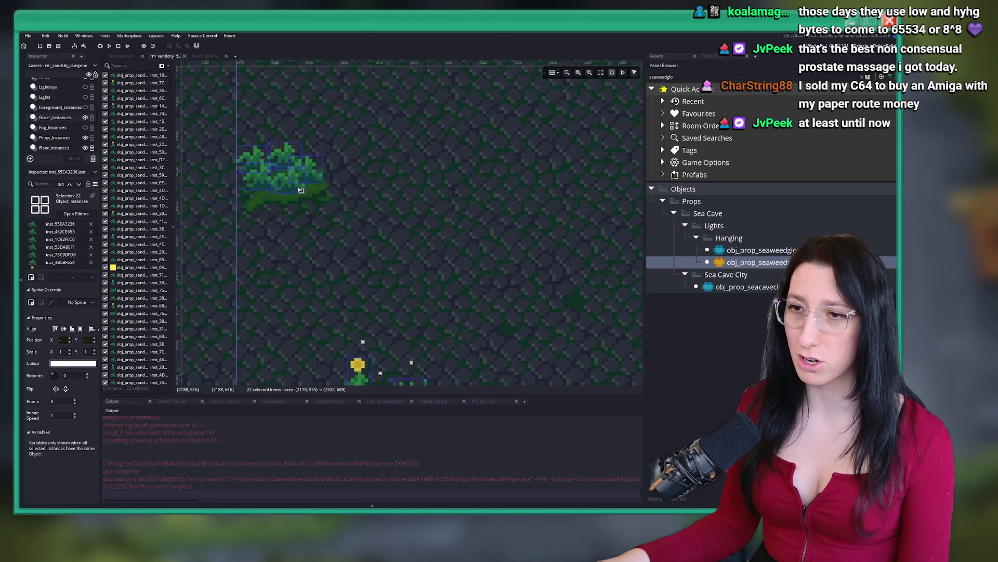
scroll(338, 385, up, 2)
mouse_move(417, 324)
mouse_down()
mouse_move(440, 329)
mouse_move(418, 254)
mouse_move(433, 280)
mouse_up()
scroll(420, 298, down, 3)
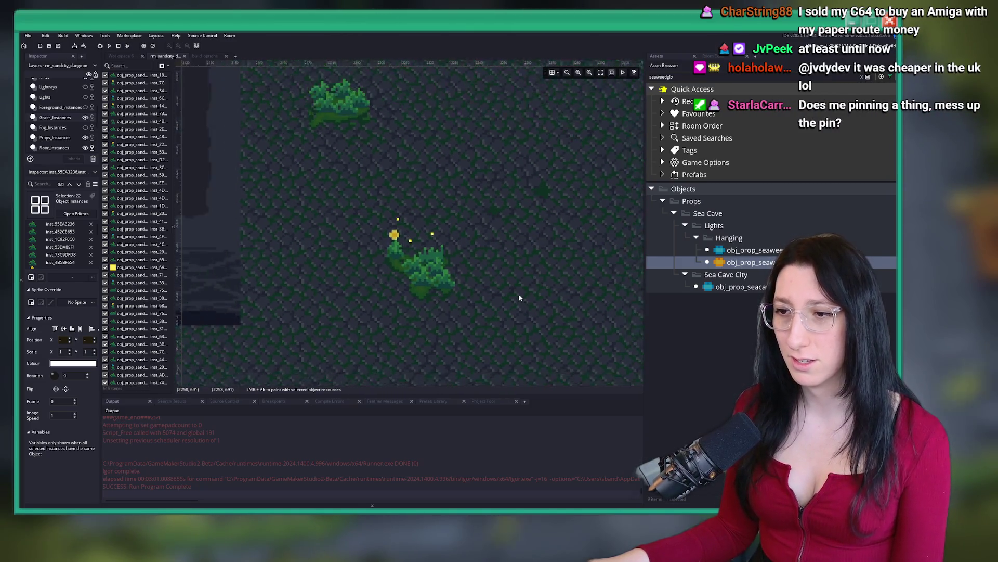
scroll(462, 248, down, 2)
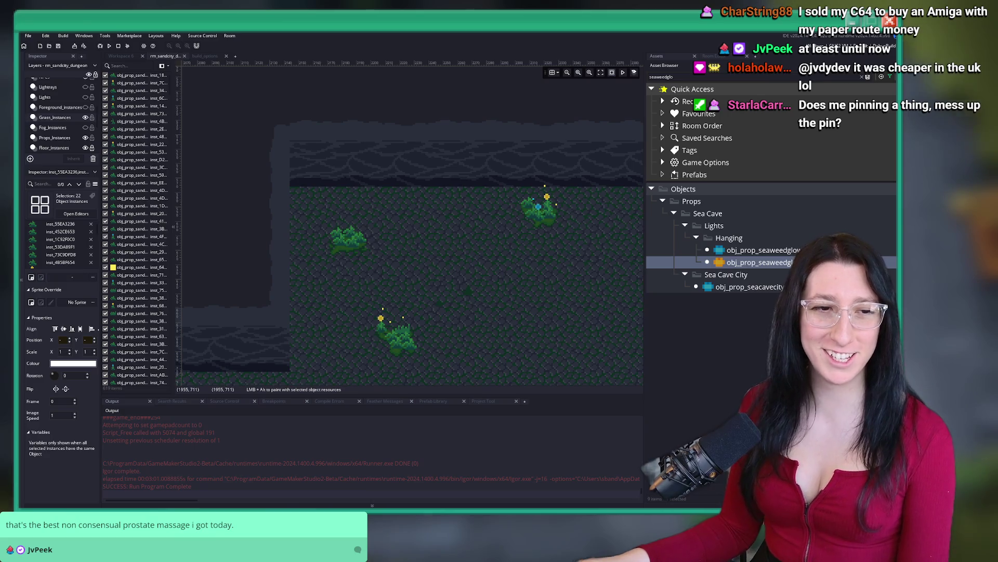
scroll(311, 151, down, 2)
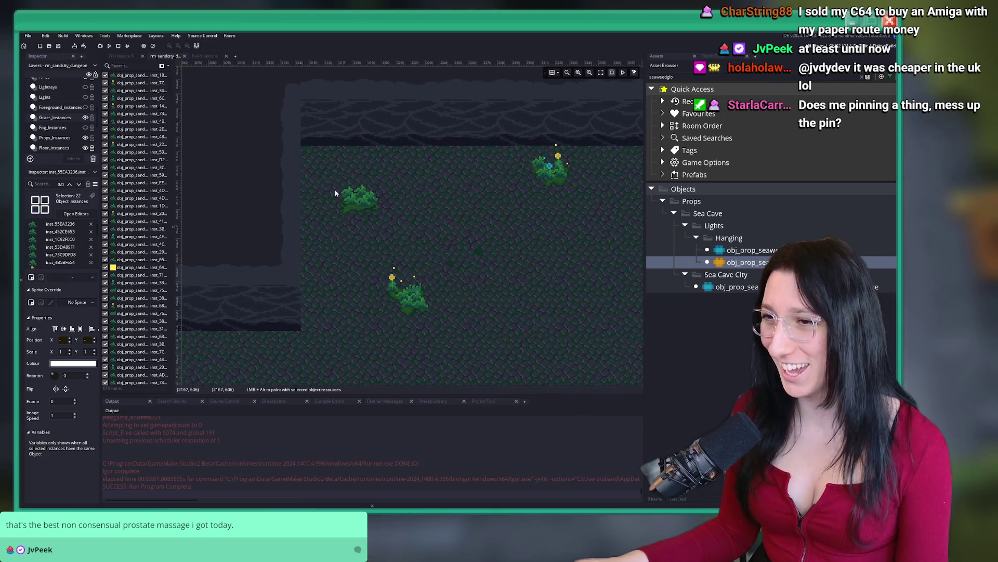
scroll(286, 197, down, 3)
drag(285, 201, 297, 171)
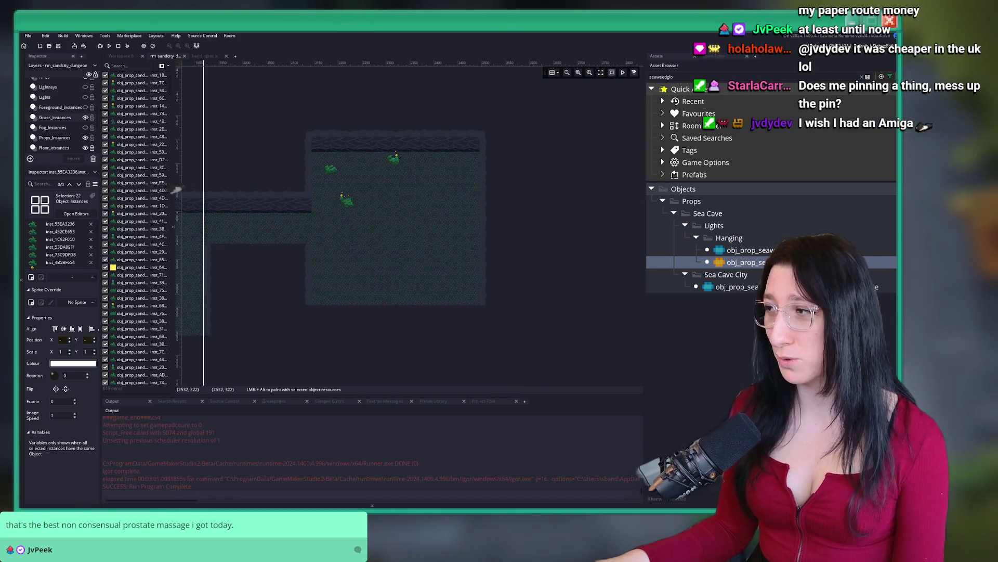
drag(505, 295, 530, 238)
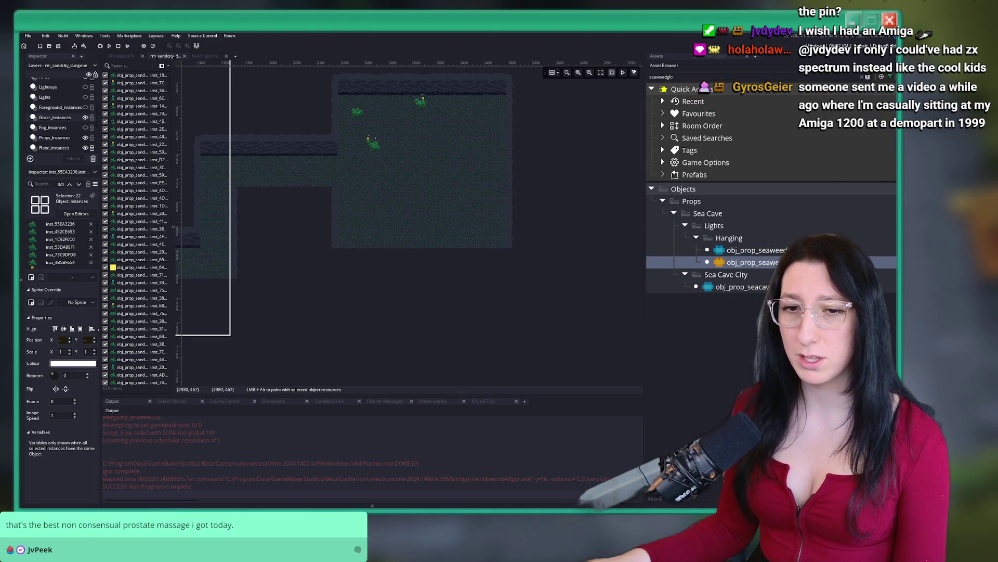
scroll(460, 204, down, 2)
scroll(460, 187, down, 2)
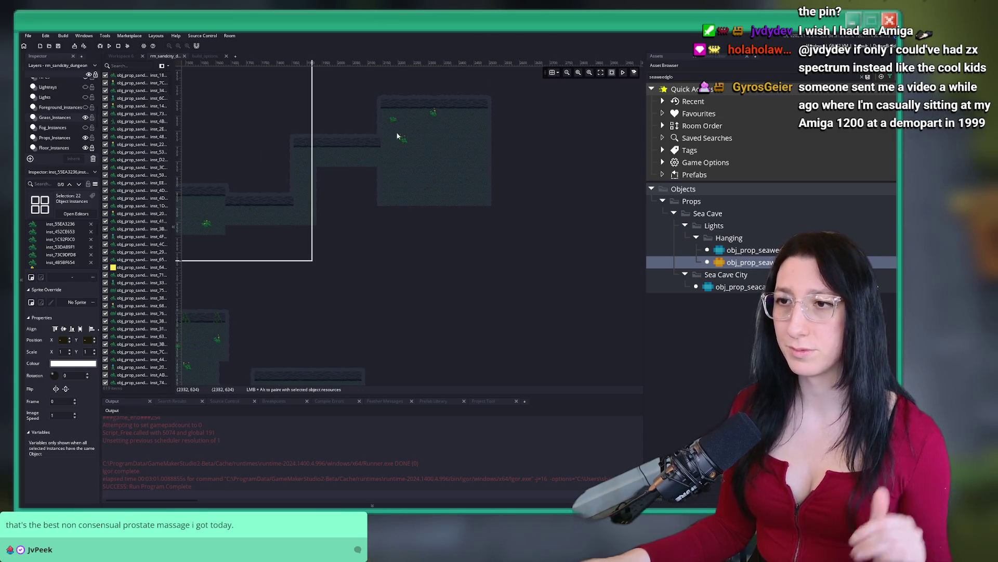
scroll(53, 137, down, 2)
scroll(52, 138, down, 2)
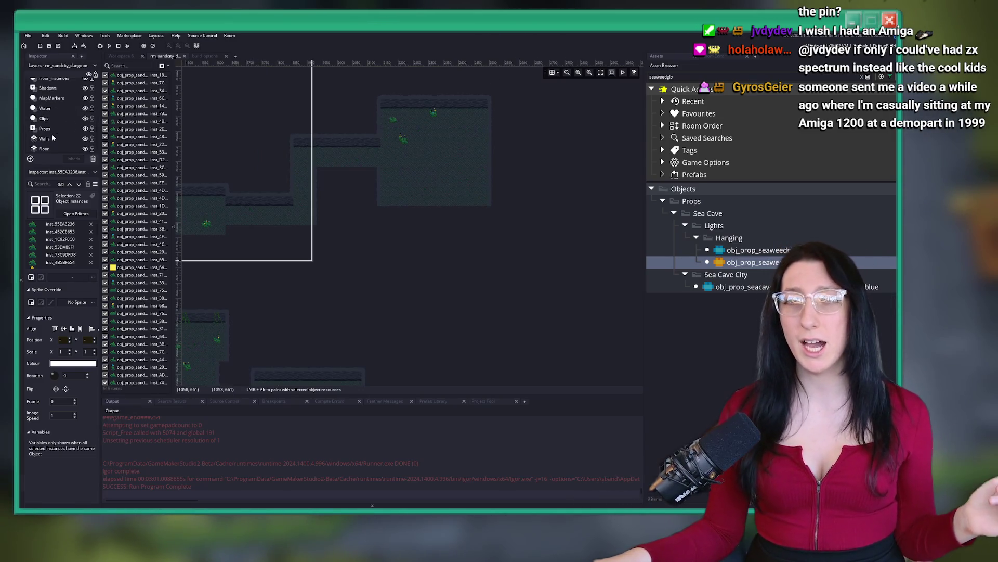
Select the Props layer in the Room Editor's Layers panel.
click(53, 133)
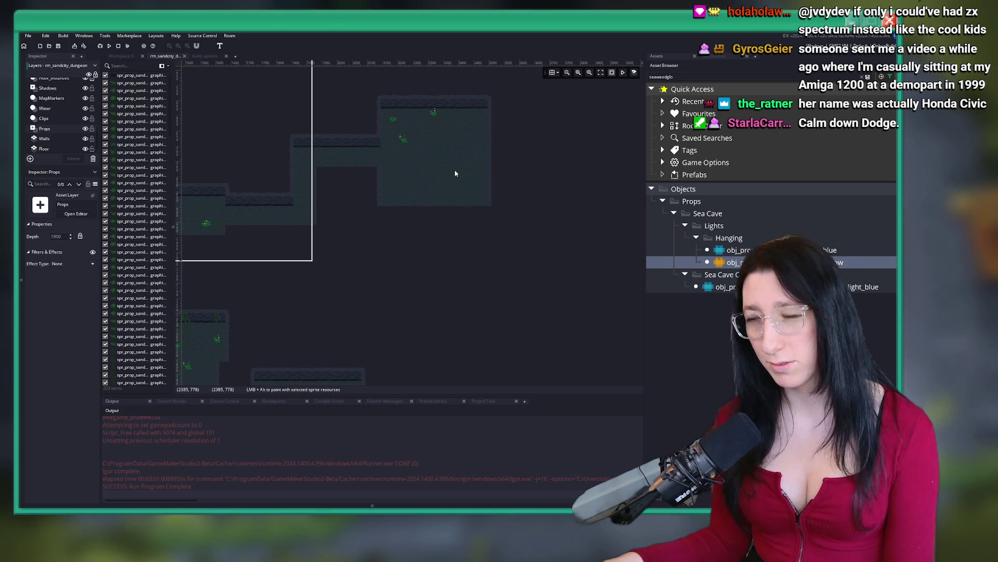
Move the six small props at the room's bottom slightly up and left.
scroll(455, 173, up, 3)
scroll(372, 204, up, 1)
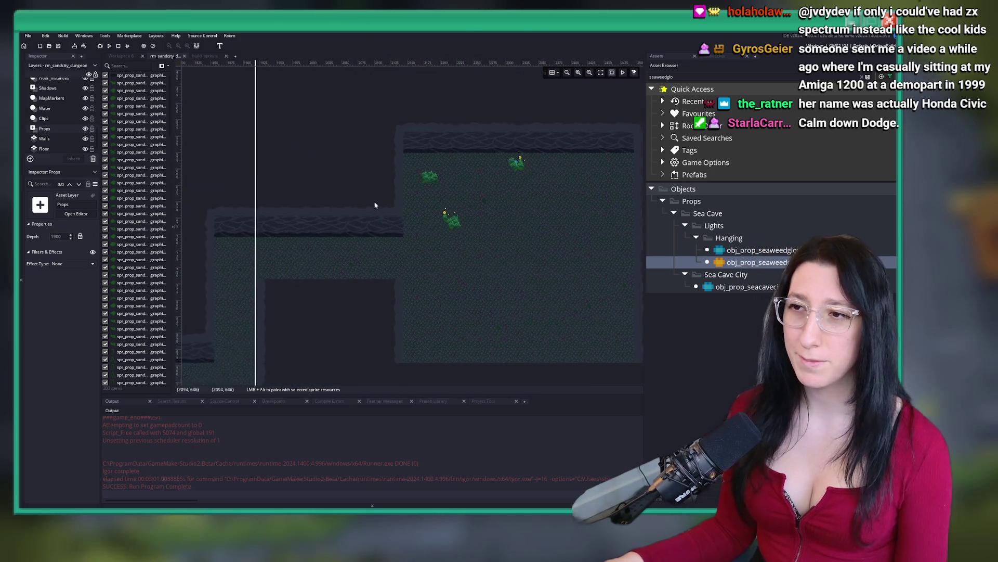
scroll(373, 203, down, 5)
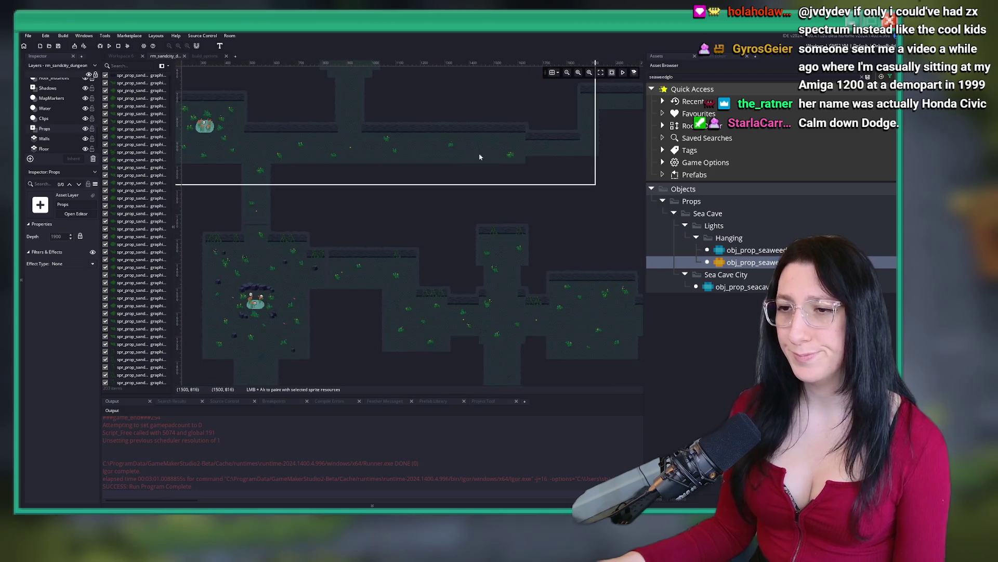
scroll(491, 130, down, 1)
scroll(433, 257, up, 4)
scroll(518, 256, up, 5)
scroll(425, 322, down, 1)
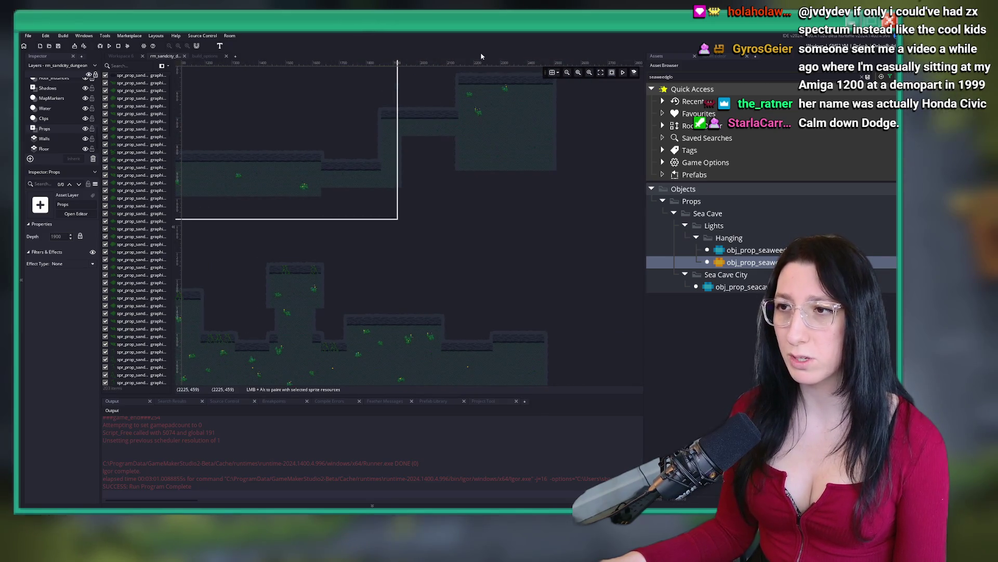
scroll(475, 149, up, 5)
scroll(385, 268, up, 2)
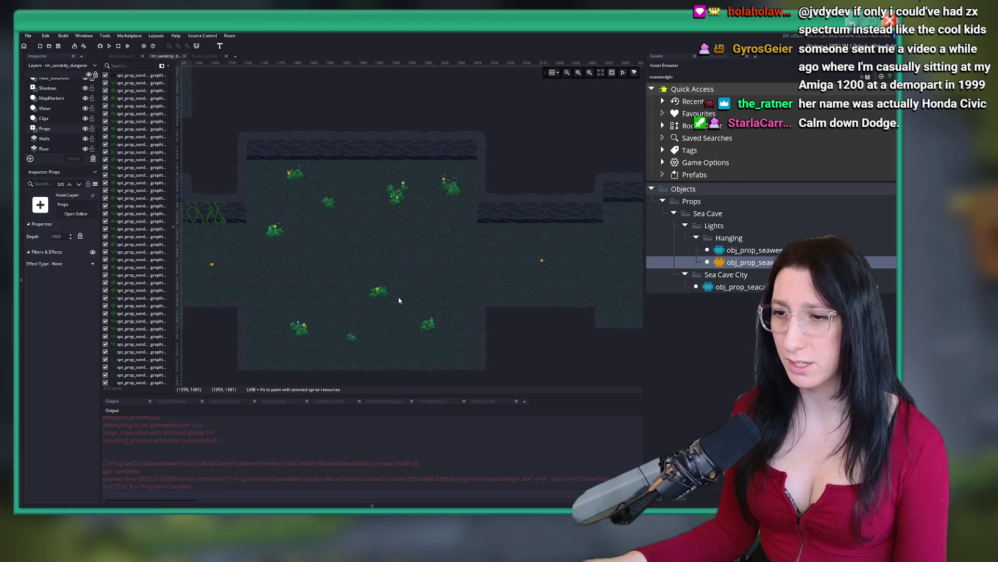
drag(423, 339, 268, 312)
scroll(343, 263, down, 2)
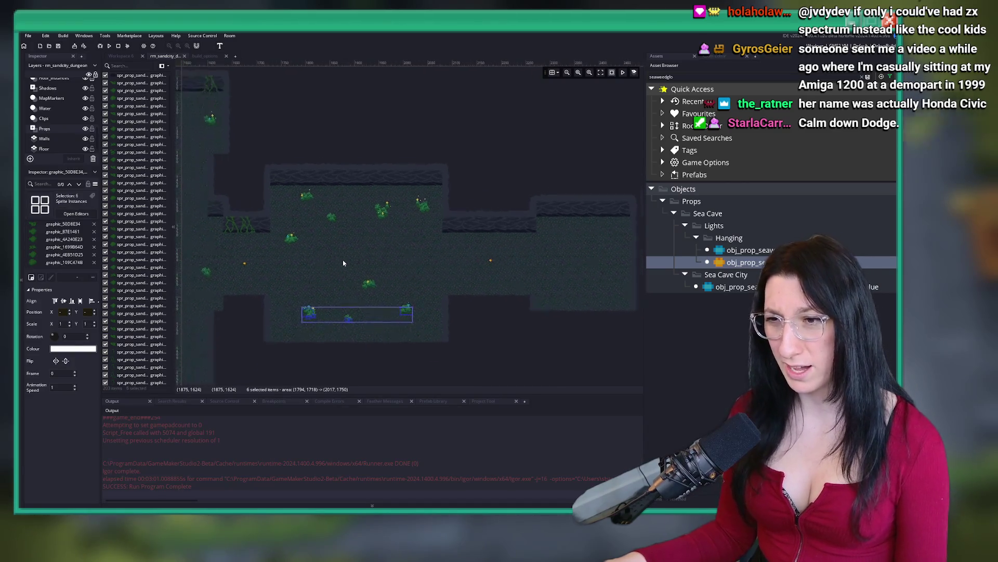
scroll(447, 281, up, 2)
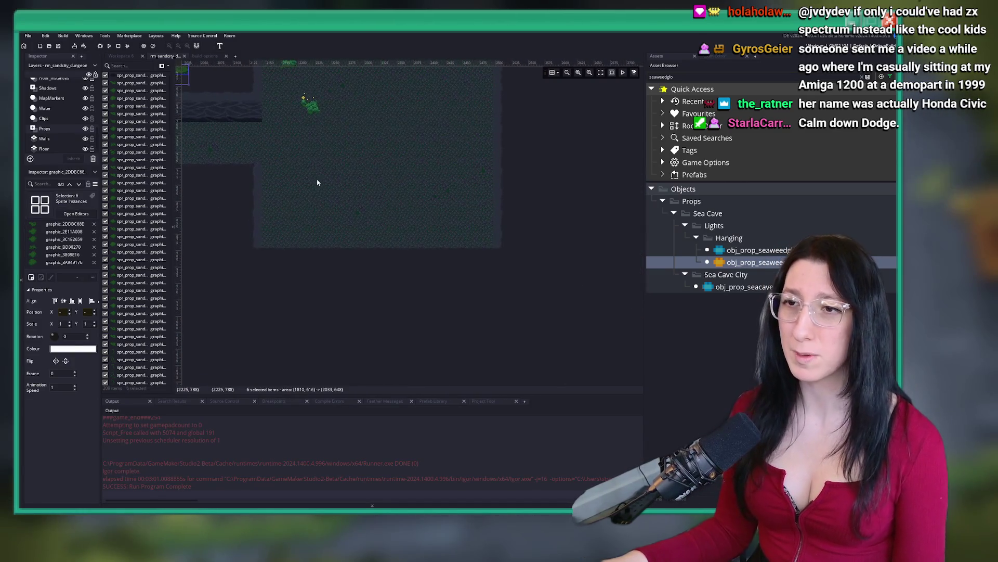
drag(504, 243, 476, 232)
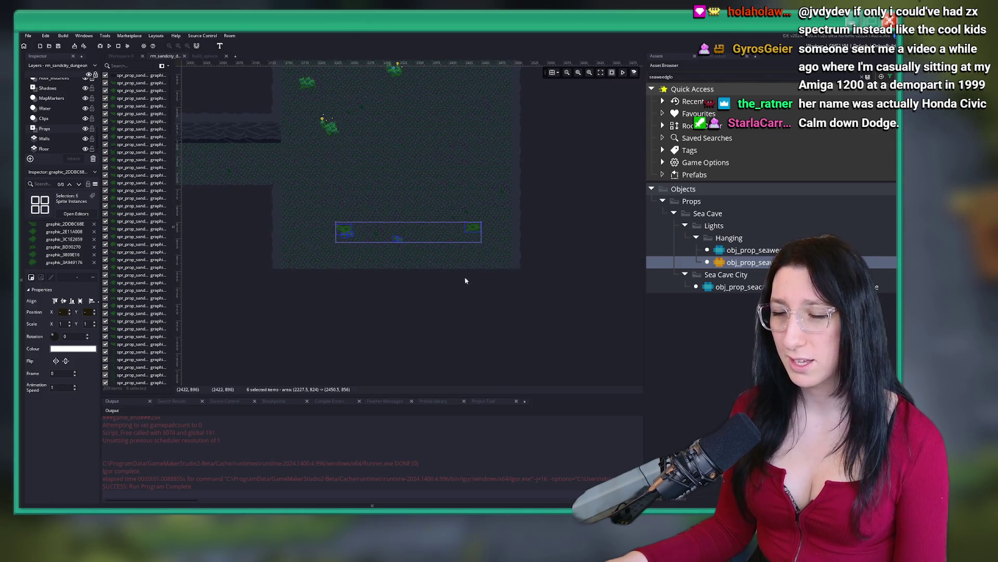
scroll(466, 272, down, 2)
scroll(458, 250, down, 3)
scroll(495, 205, up, 3)
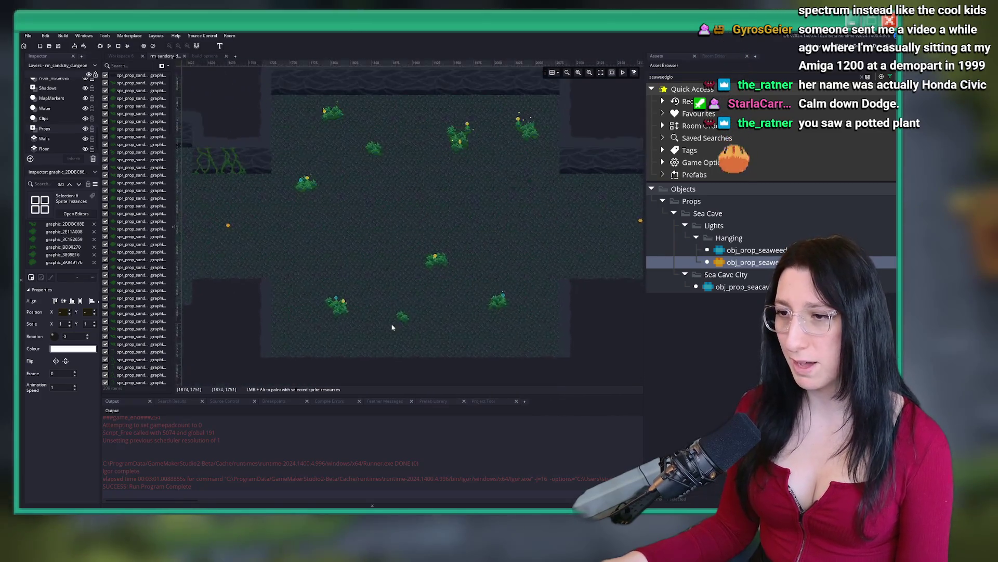
scroll(50, 123, up, 2)
On the Grass_instances layer, select this room's seaweed plants, then clear the selection.
click(49, 123)
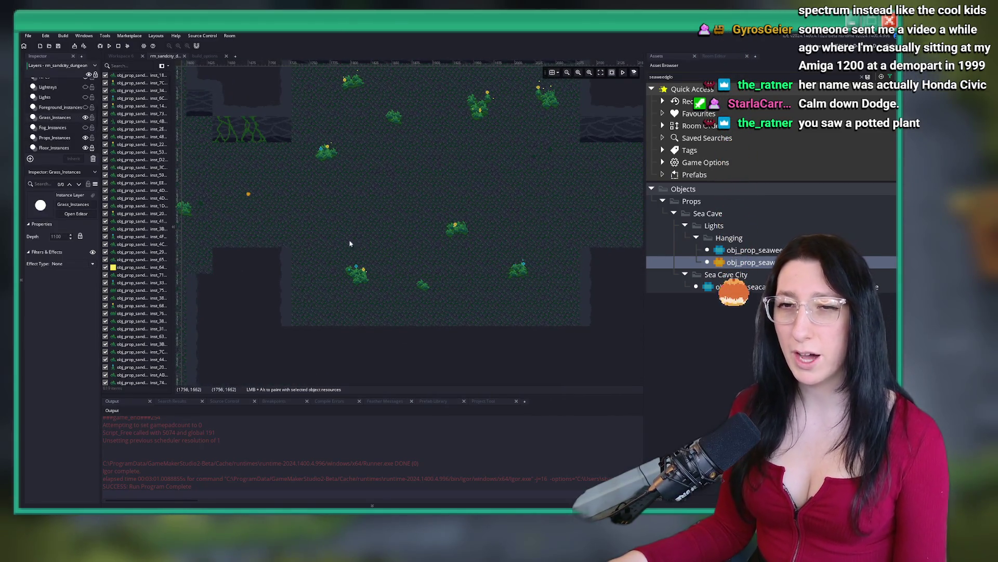
mouse_move(300, 234)
mouse_down()
mouse_move(555, 310)
mouse_move(376, 278)
mouse_move(312, 251)
mouse_up()
scroll(384, 291, down, 1)
scroll(446, 155, down, 2)
scroll(419, 276, up, 6)
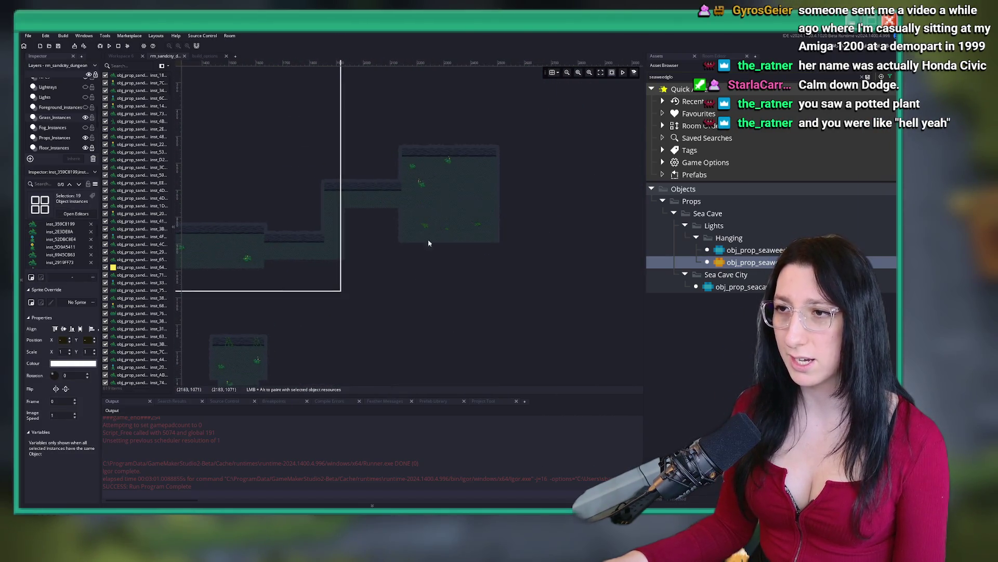
scroll(406, 220, up, 4)
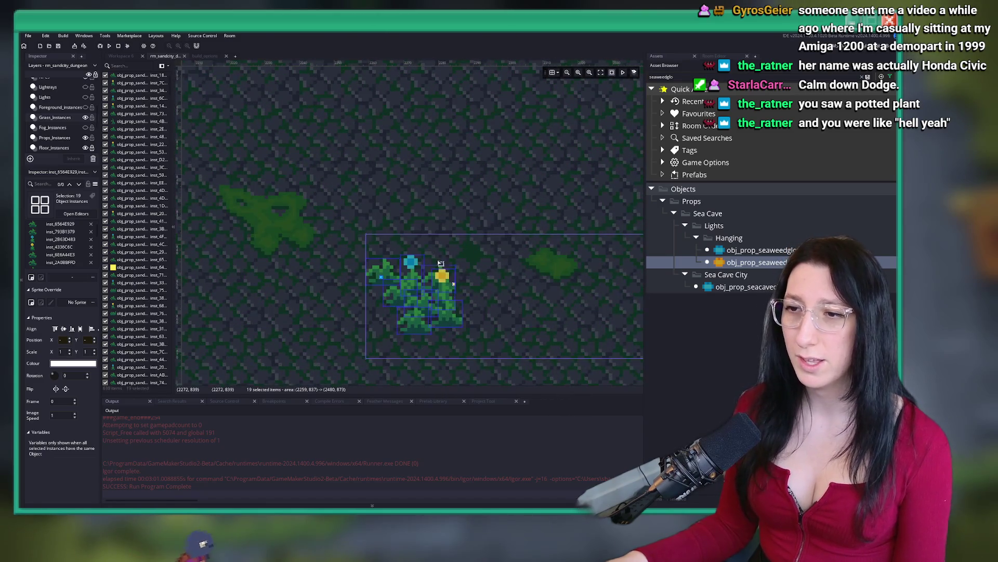
scroll(440, 241, up, 1)
scroll(516, 252, down, 2)
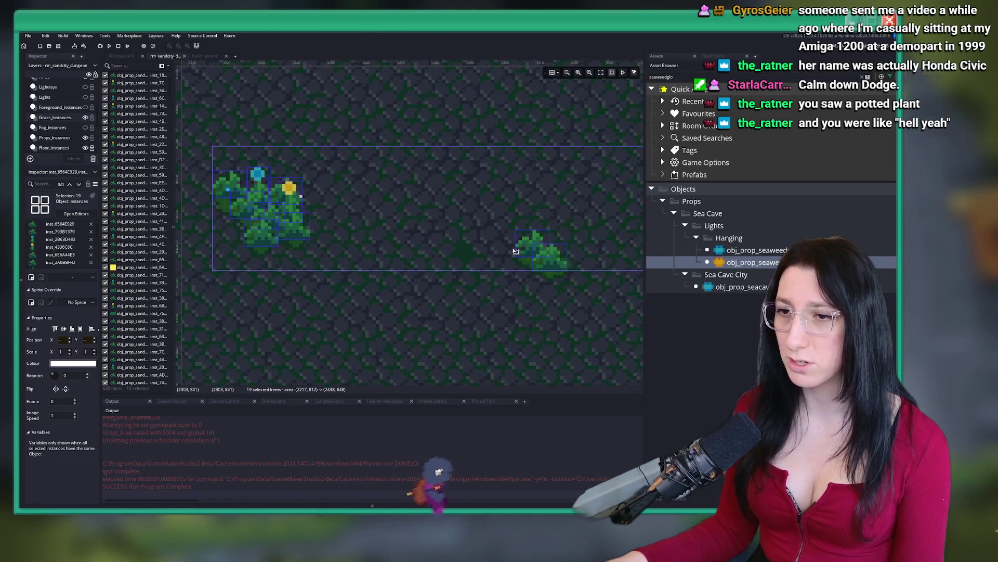
scroll(494, 256, down, 2)
scroll(384, 172, up, 2)
scroll(393, 172, up, 2)
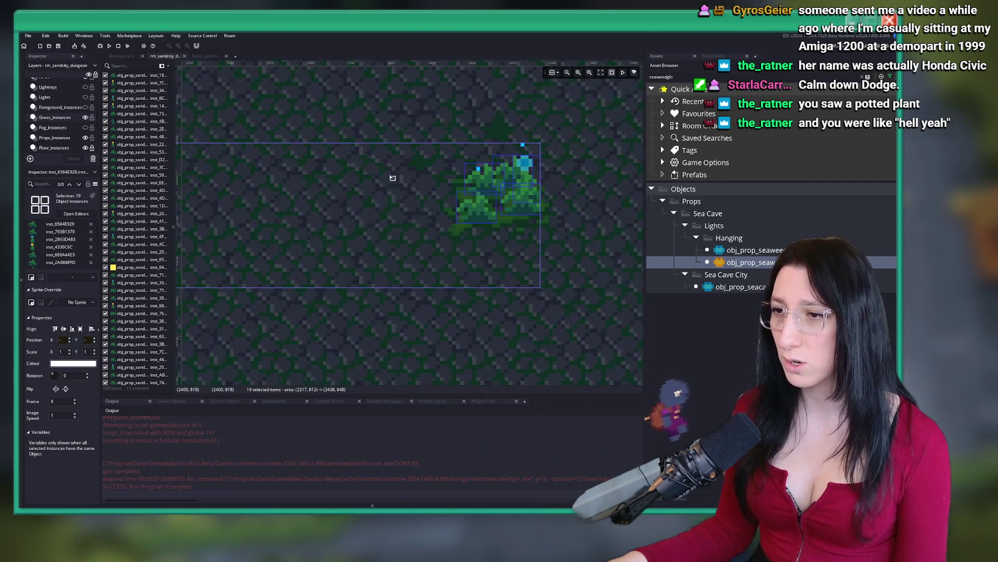
scroll(393, 205, up, 2)
click(358, 319)
scroll(358, 314, down, 3)
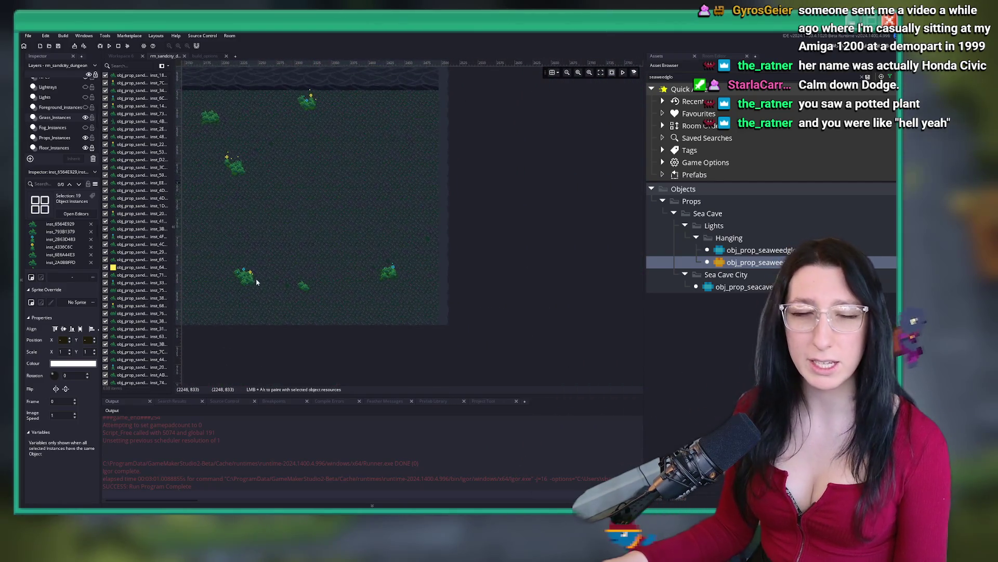
drag(256, 278, 432, 270)
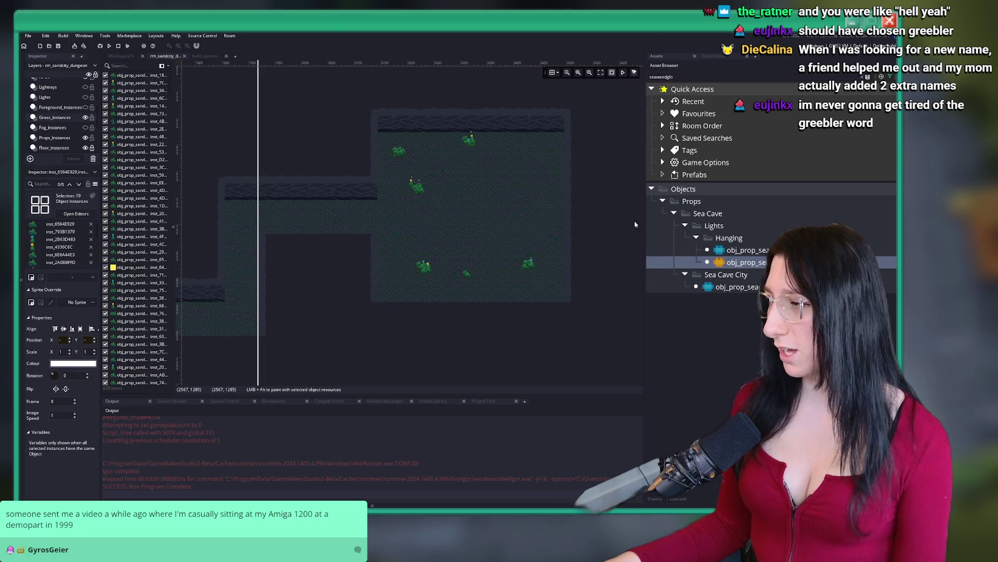
Clear the selection, switch to the Props layer and select the prop beside the pond room.
scroll(464, 181, down, 2)
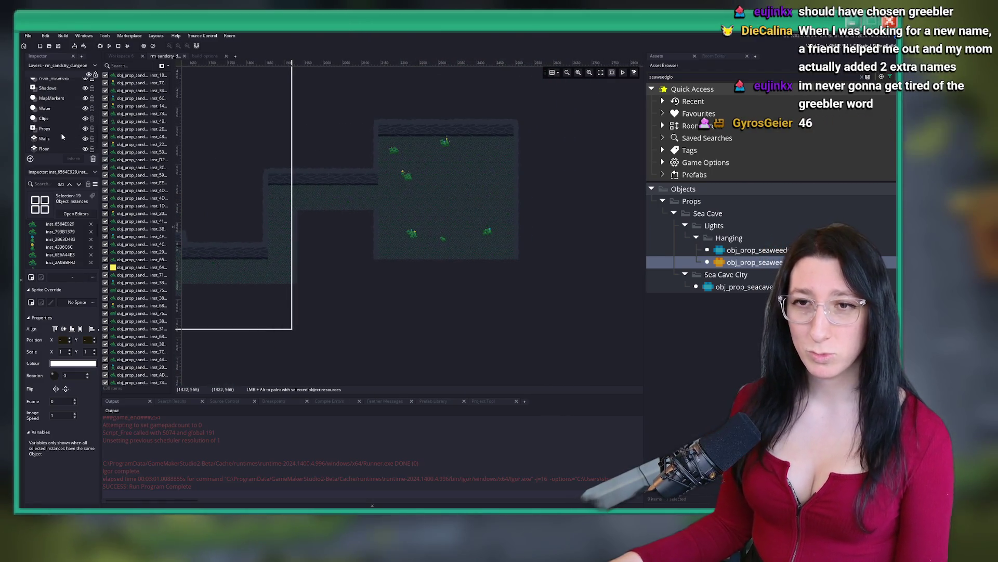
click(61, 137)
click(51, 127)
scroll(289, 236, down, 3)
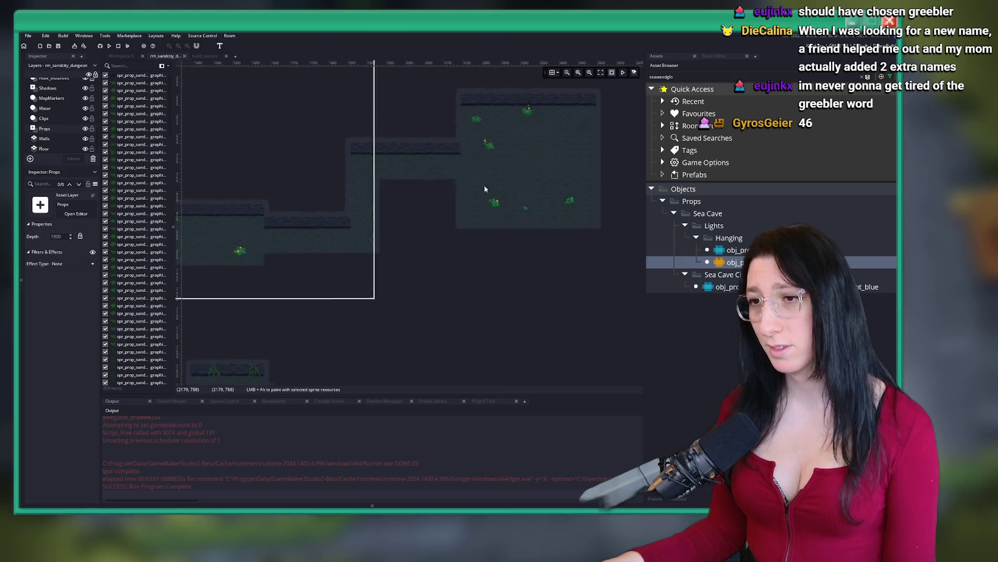
scroll(289, 236, up, 6)
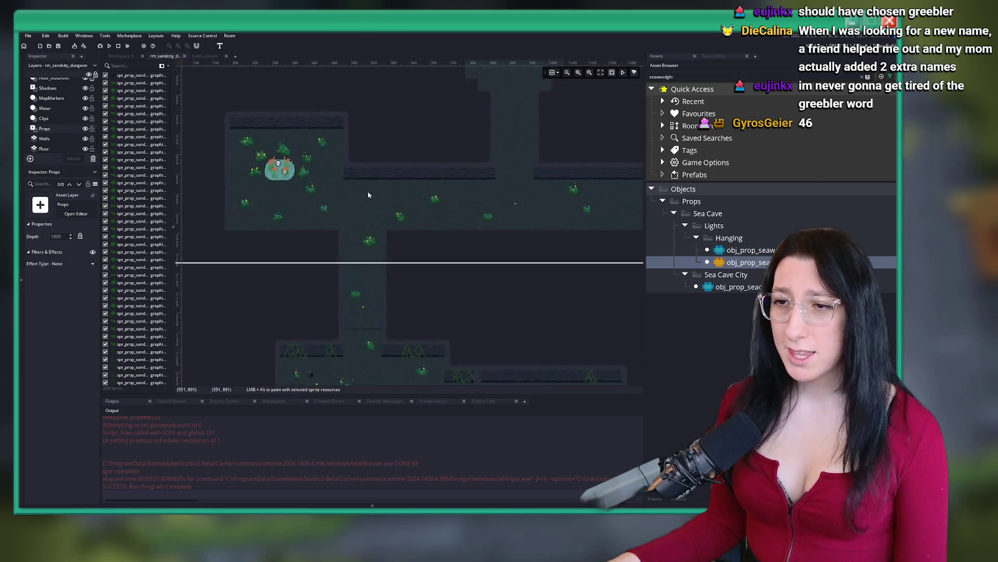
drag(476, 252, 403, 191)
scroll(448, 217, down, 5)
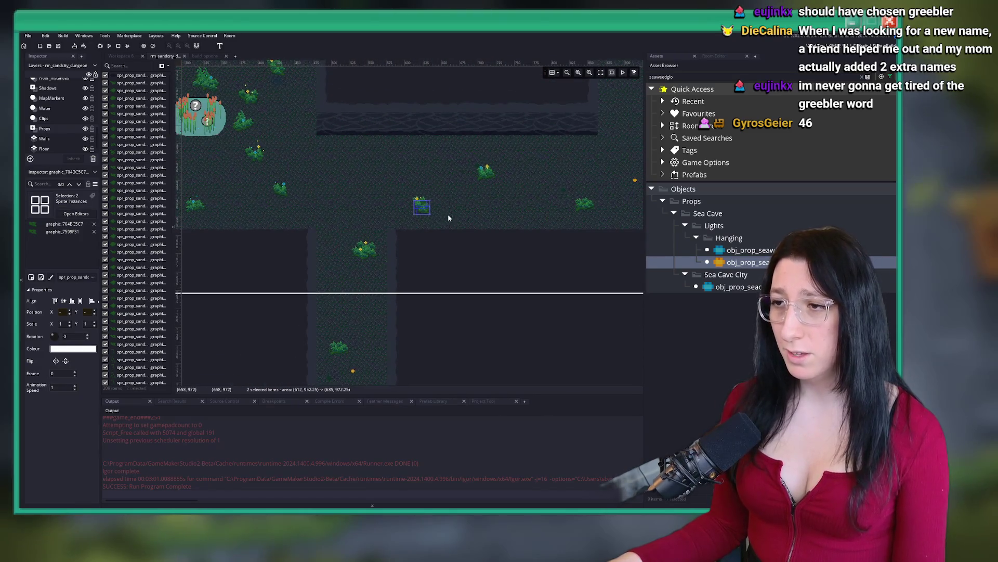
scroll(413, 254, down, 5)
Select a single prop sprite beside the central reed pond.
scroll(437, 98, right, 8)
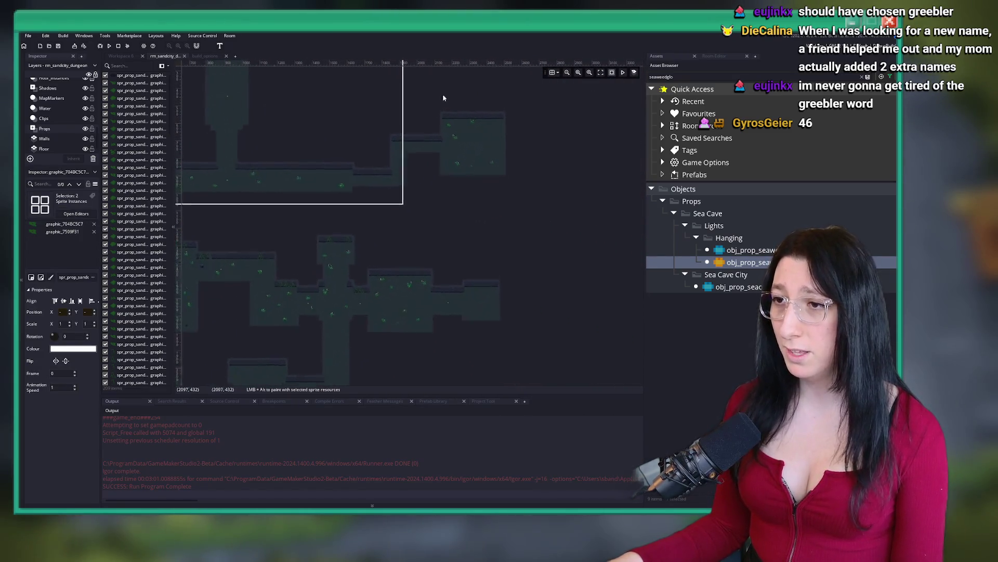
scroll(396, 237, up, 5)
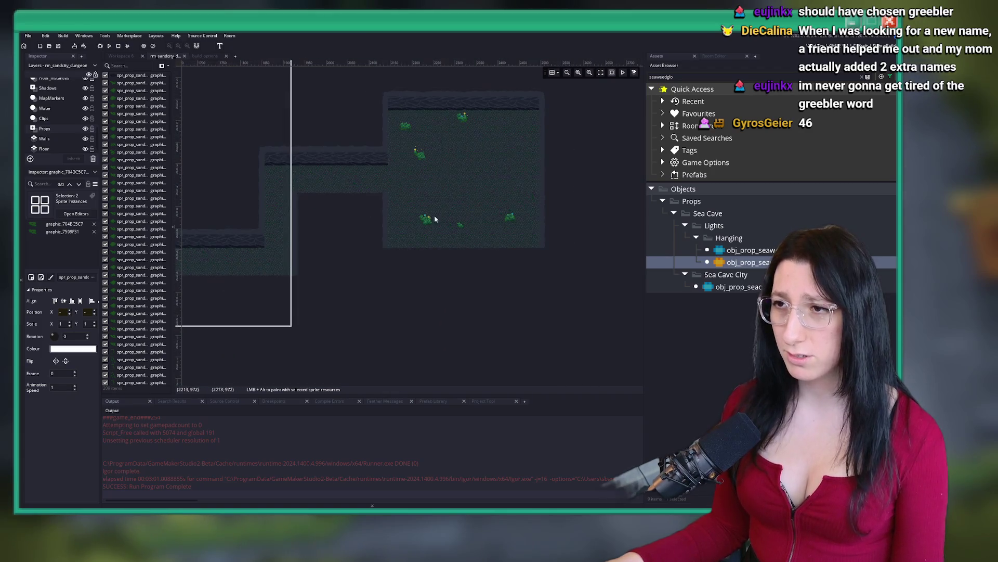
scroll(445, 187, down, 2)
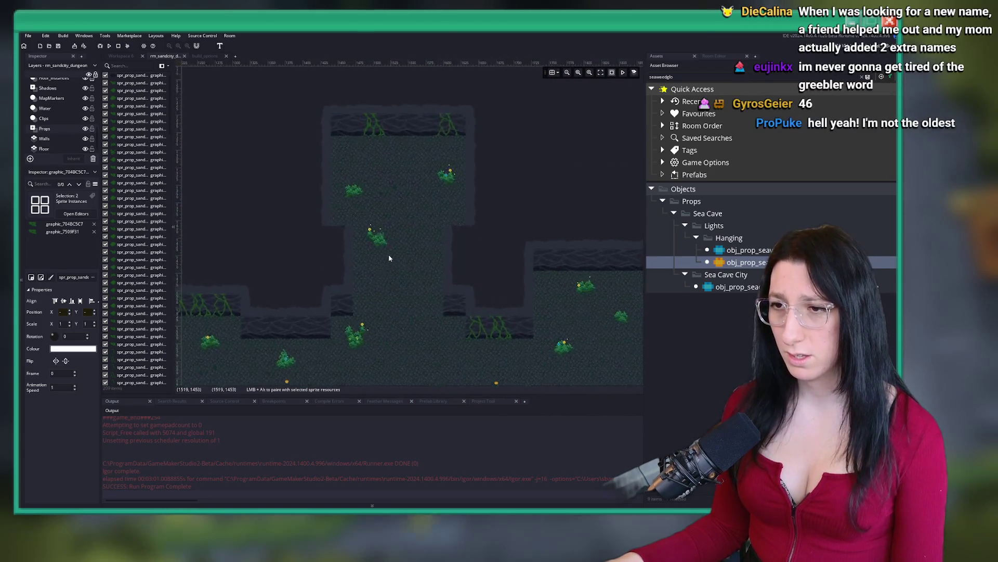
scroll(442, 210, down, 2)
scroll(289, 206, up, 6)
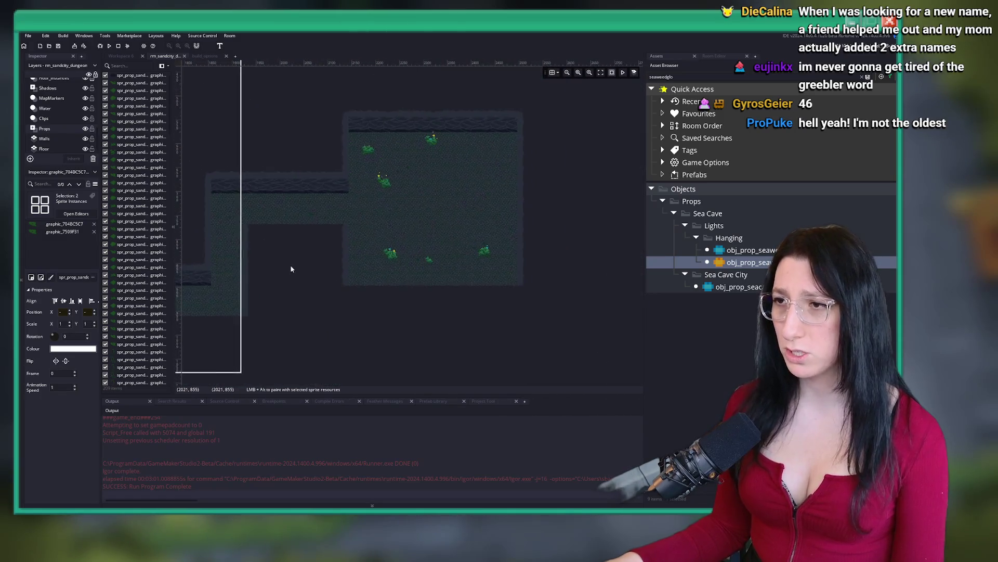
scroll(421, 214, down, 4)
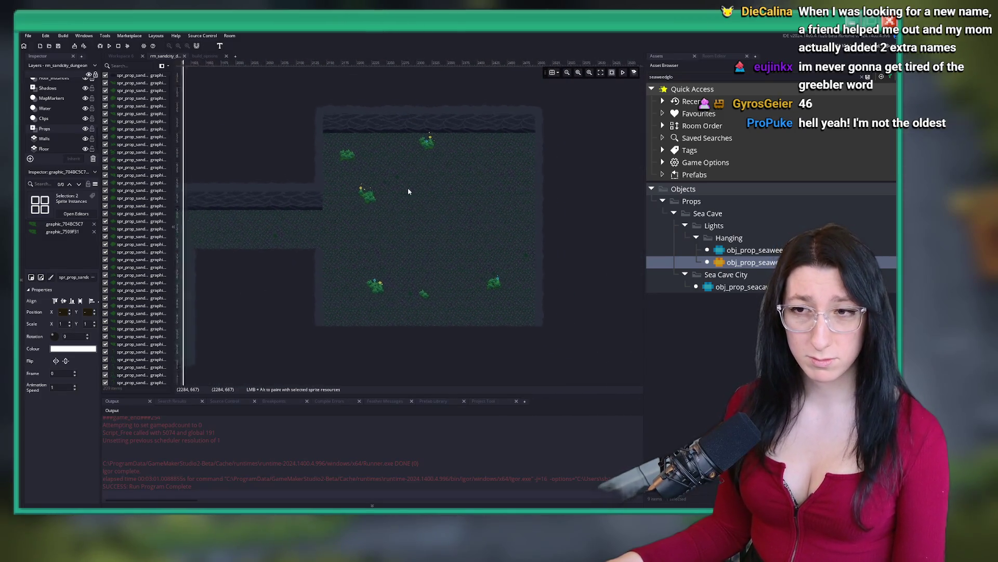
scroll(448, 174, down, 3)
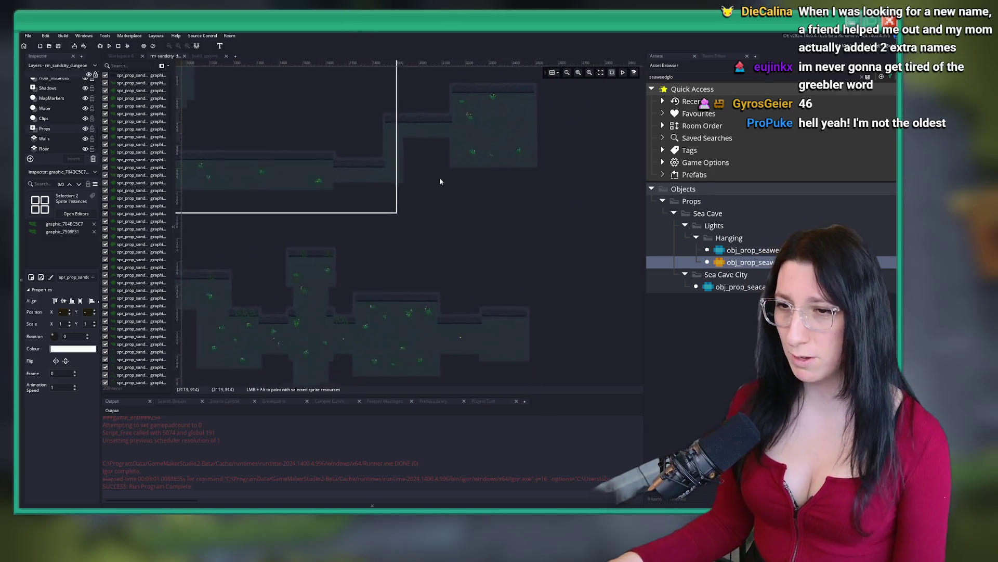
scroll(397, 205, up, 5)
click(358, 217)
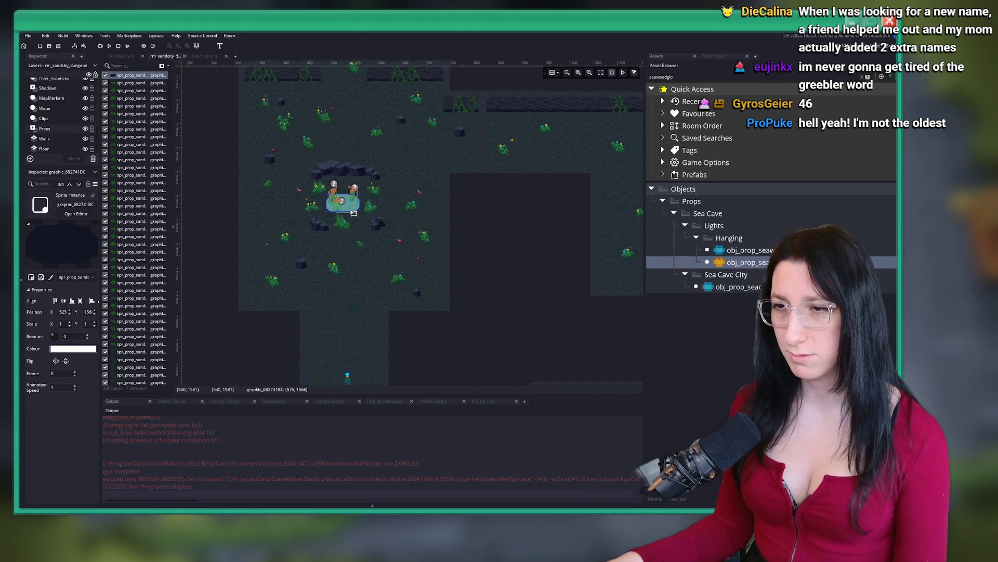
Drag shadow sprite graphic_5CA745C3 onto the open floor on the room's right side.
scroll(395, 218, down, 4)
scroll(410, 219, up, 5)
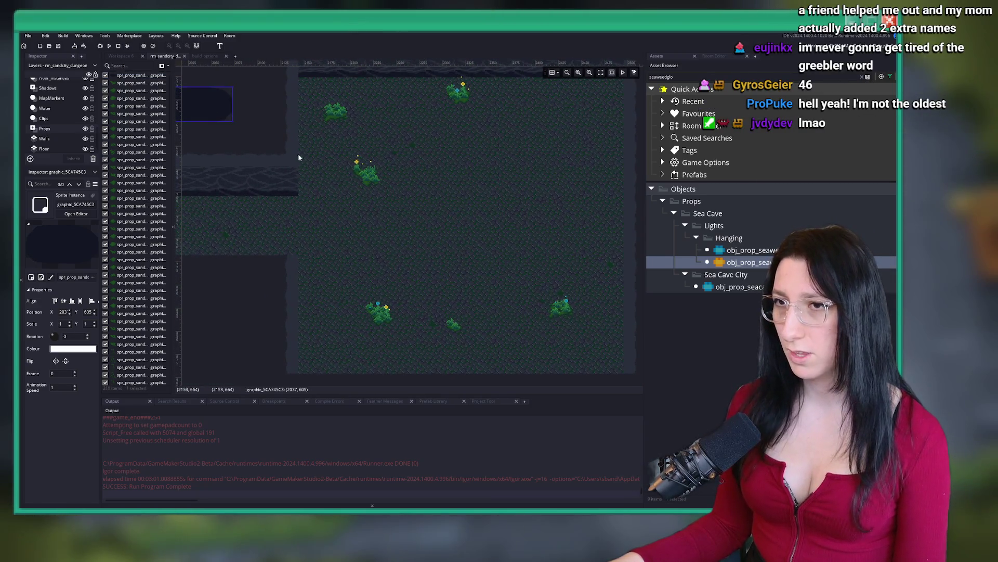
mouse_move(225, 112)
mouse_down()
mouse_move(543, 213)
mouse_move(500, 217)
mouse_move(543, 160)
mouse_move(564, 158)
mouse_up()
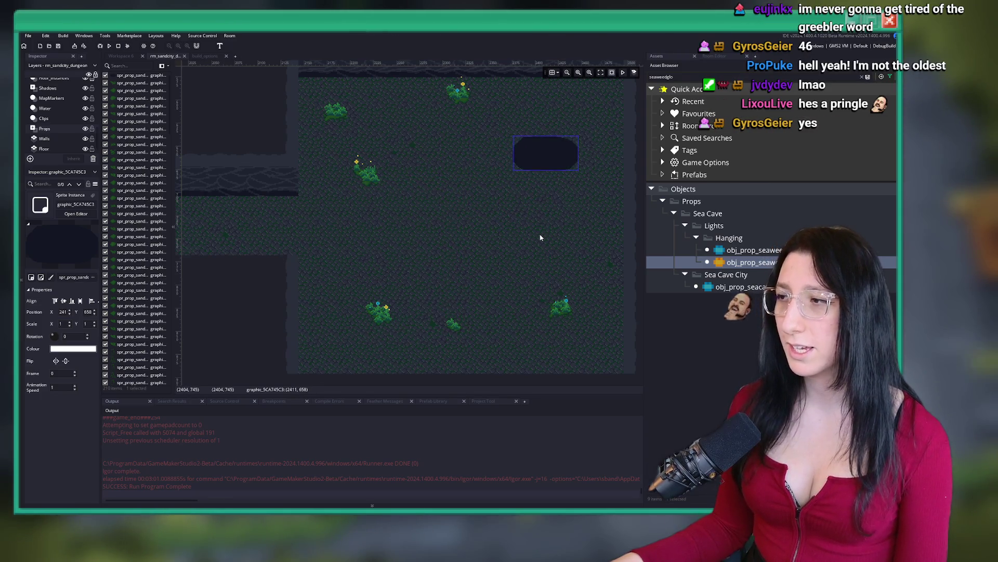
scroll(539, 237, down, 1)
scroll(539, 233, down, 4)
scroll(401, 263, up, 4)
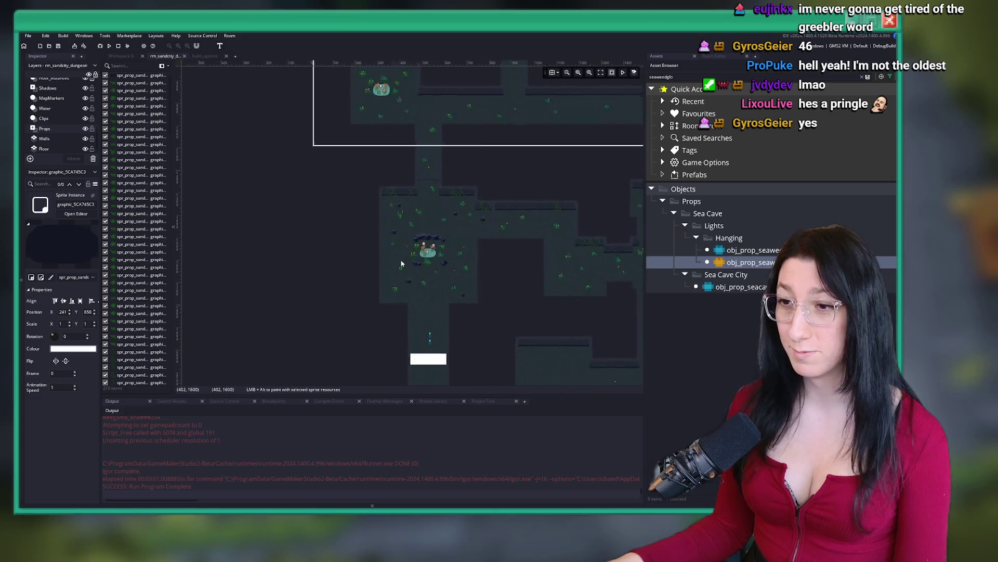
scroll(401, 263, up, 2)
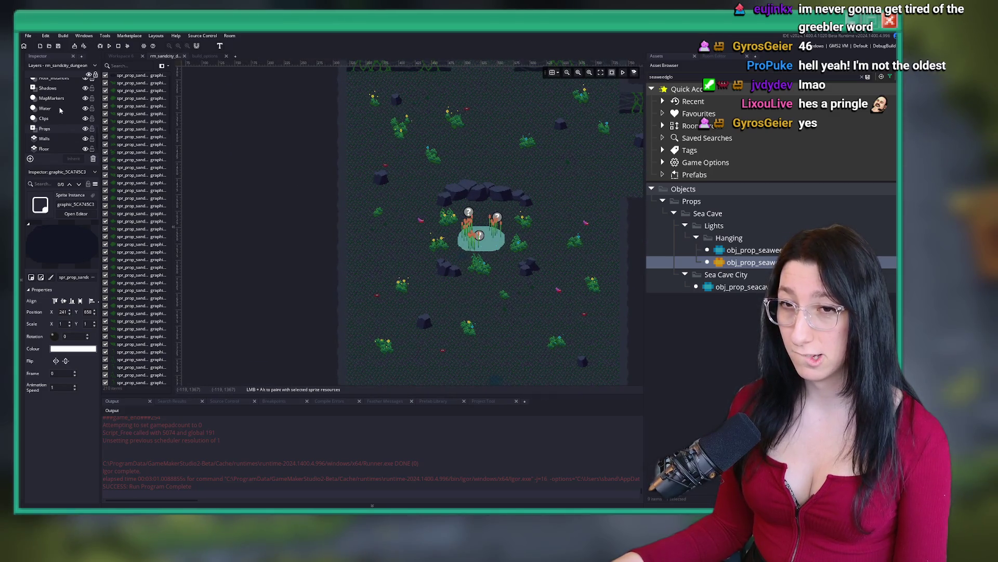
click(481, 241)
scroll(528, 325, down, 2)
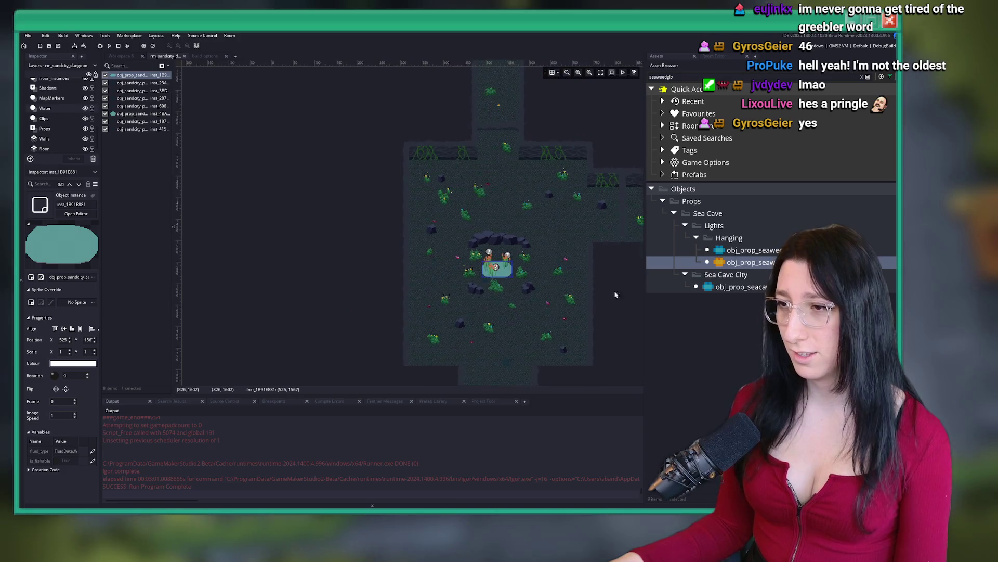
scroll(416, 200, down, 5)
scroll(375, 200, up, 6)
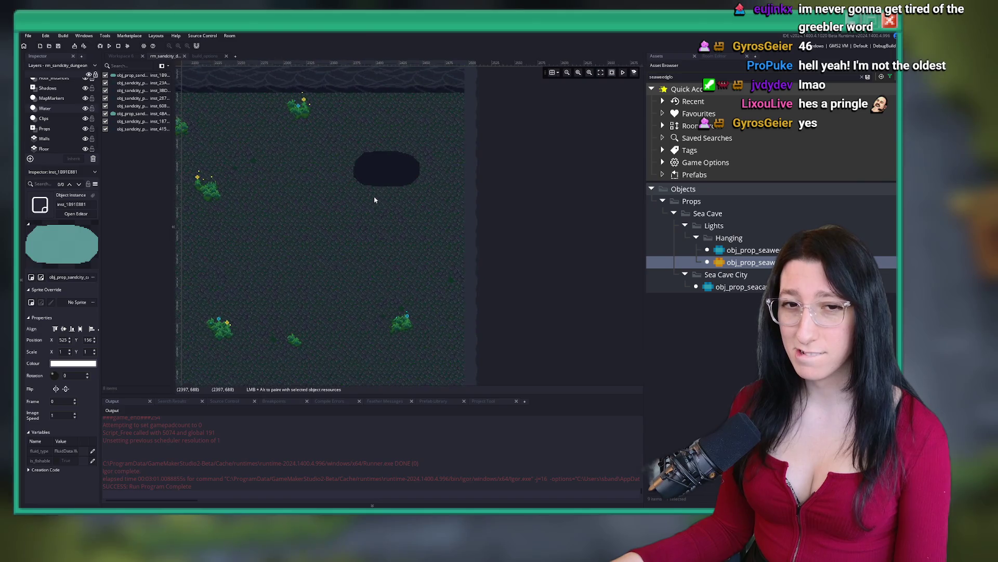
scroll(374, 199, up, 4)
key(ctrl+v)
drag(490, 230, 407, 207)
key(Up)
key(Up)
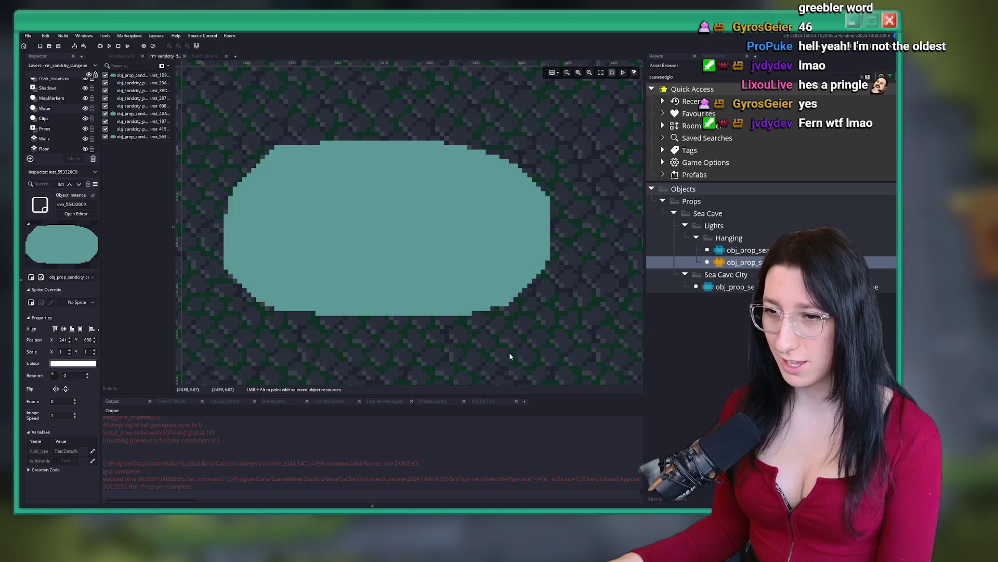
key(Down)
click(633, 267)
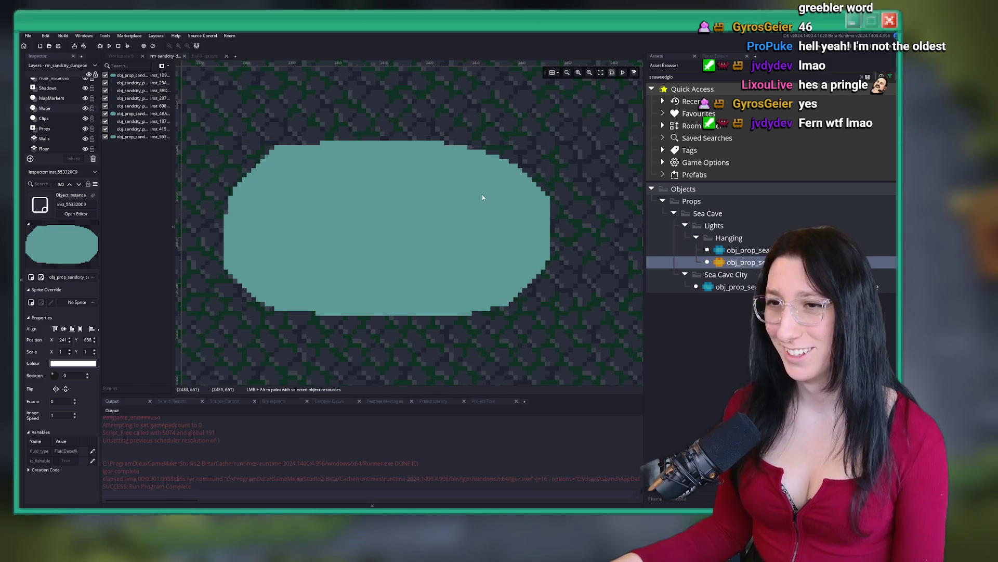
click(479, 194)
click(444, 196)
key(Up)
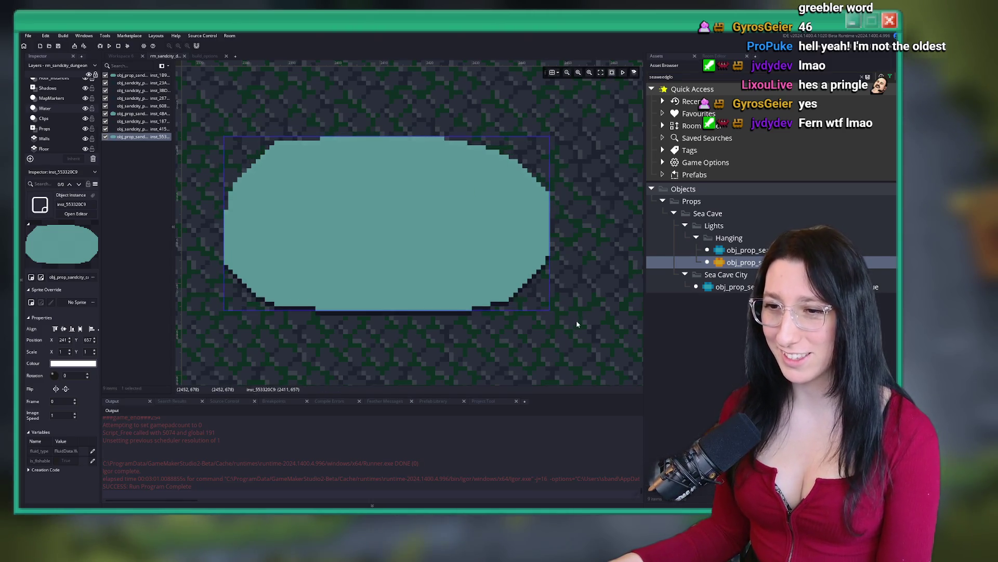
key(Down)
click(577, 326)
click(450, 259)
key(Down)
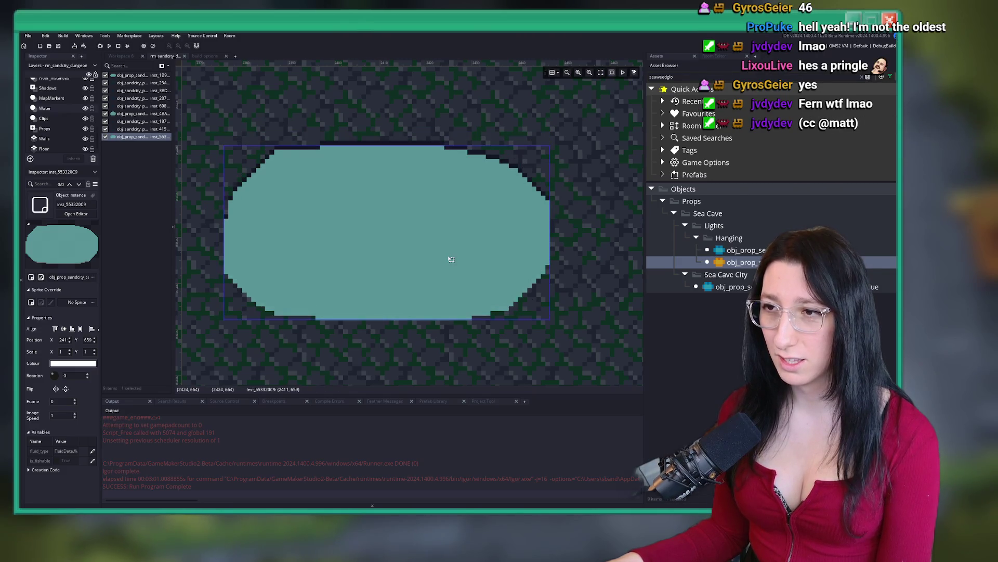
key(Up)
click(403, 119)
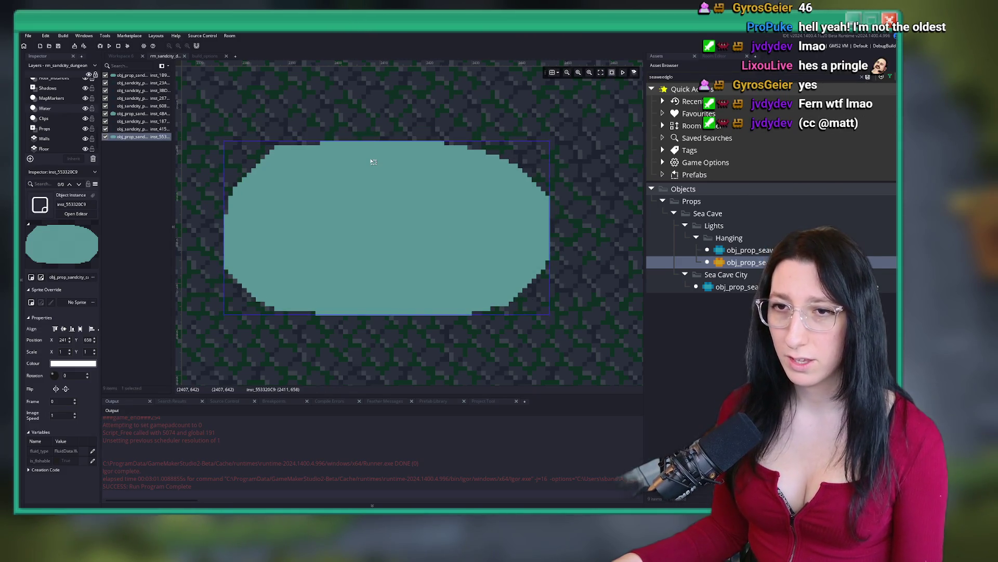
scroll(373, 162, down, 3)
key(super)
key(super)
scroll(378, 218, down, 5)
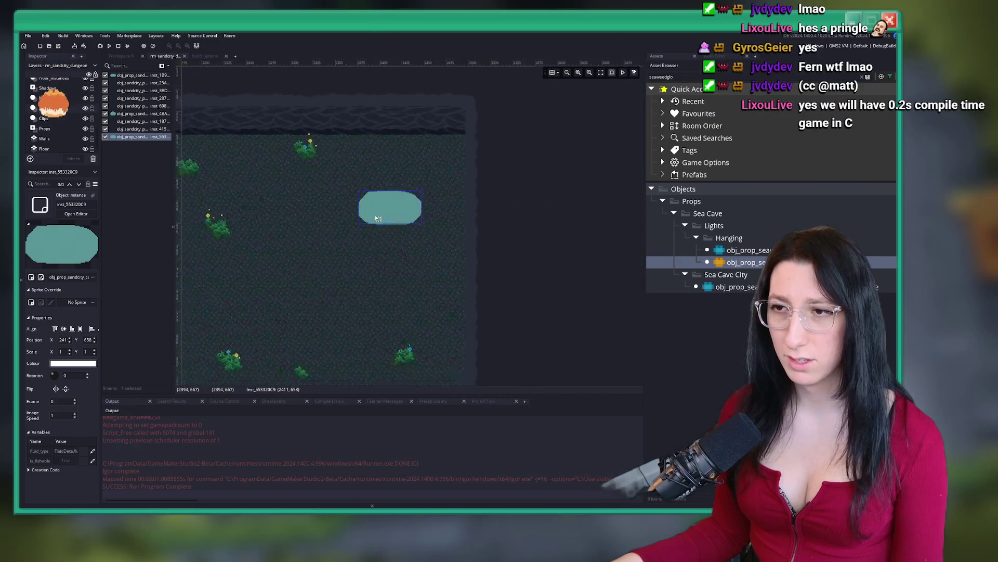
scroll(378, 218, down, 5)
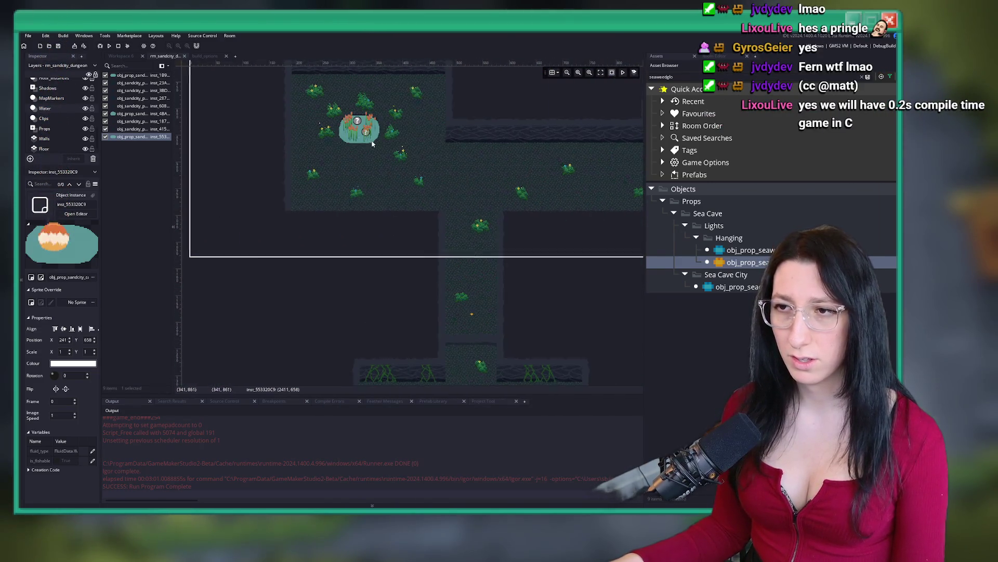
scroll(373, 143, up, 5)
click(395, 270)
drag(394, 270, 395, 272)
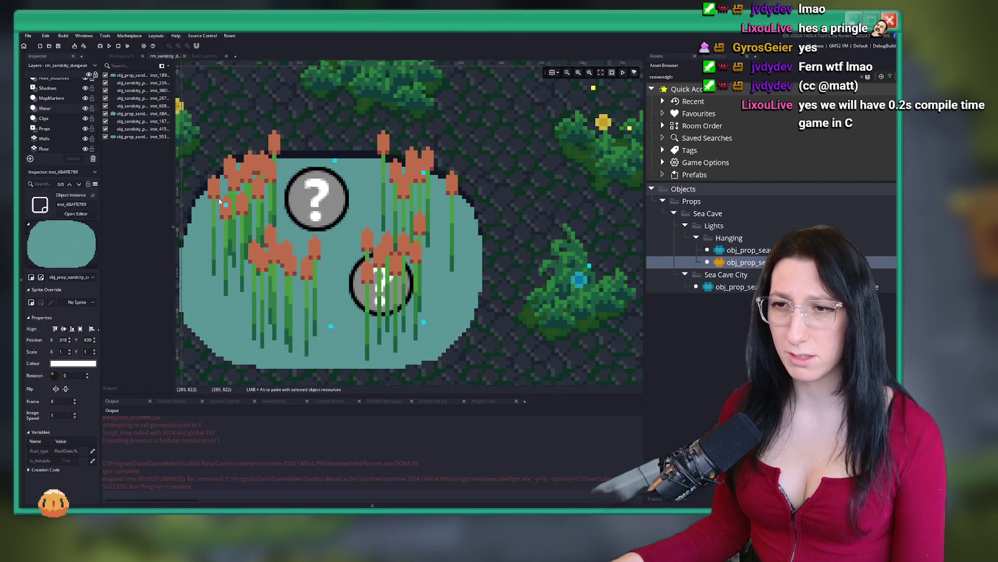
scroll(224, 202, down, 6)
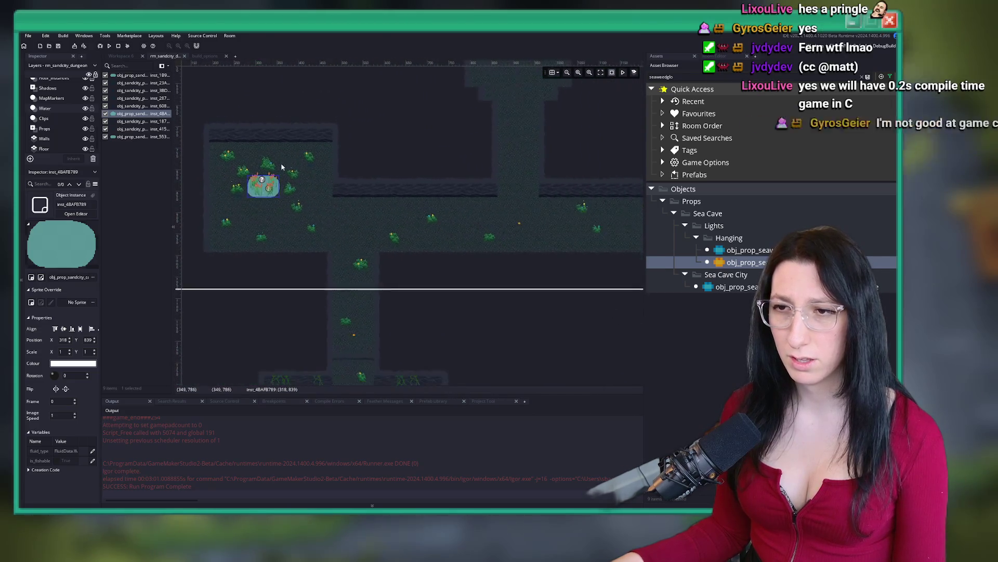
scroll(320, 198, right, 5)
scroll(321, 198, down, 3)
scroll(492, 204, up, 5)
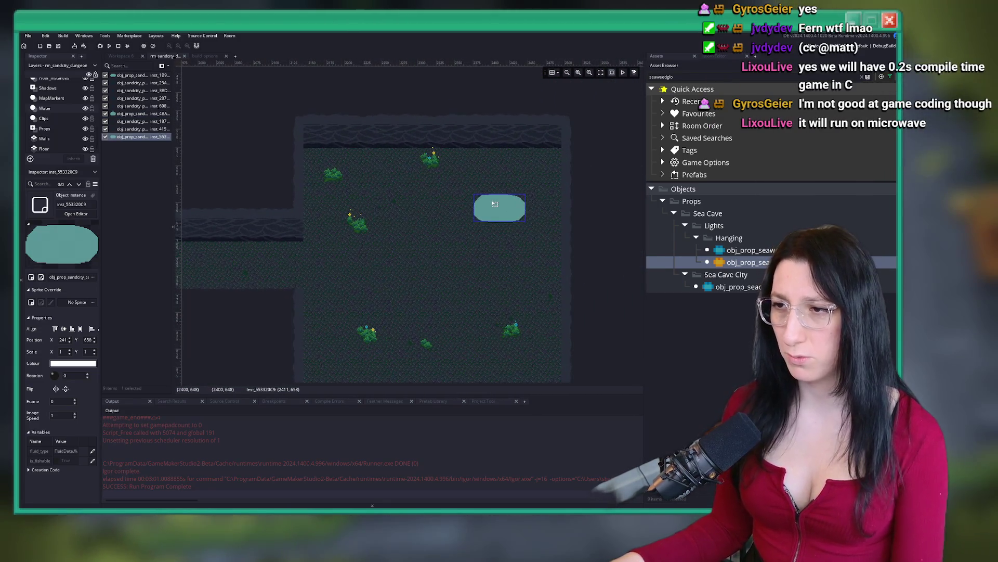
key(Delete)
scroll(492, 204, up, 3)
key(ctrl+v)
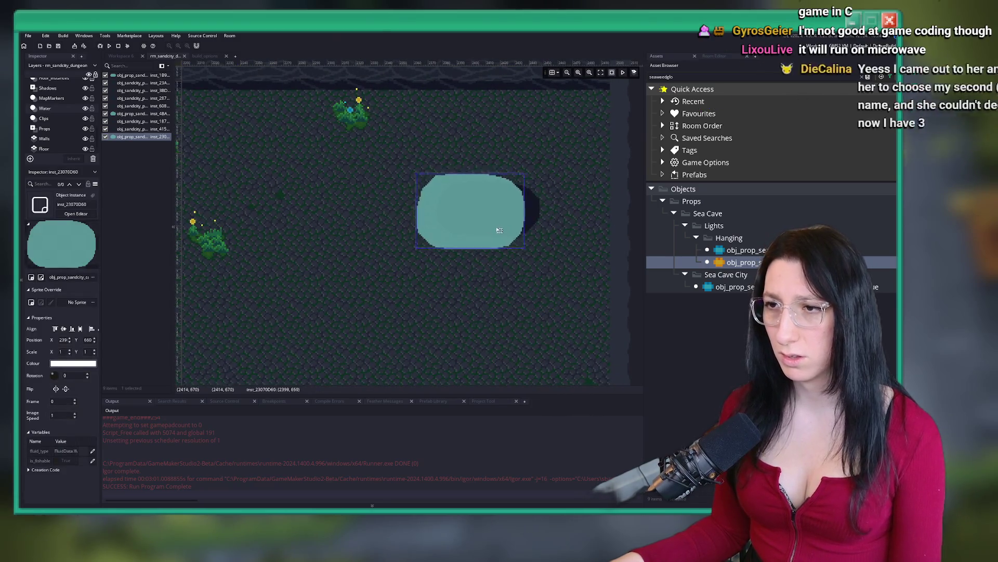
click(508, 240)
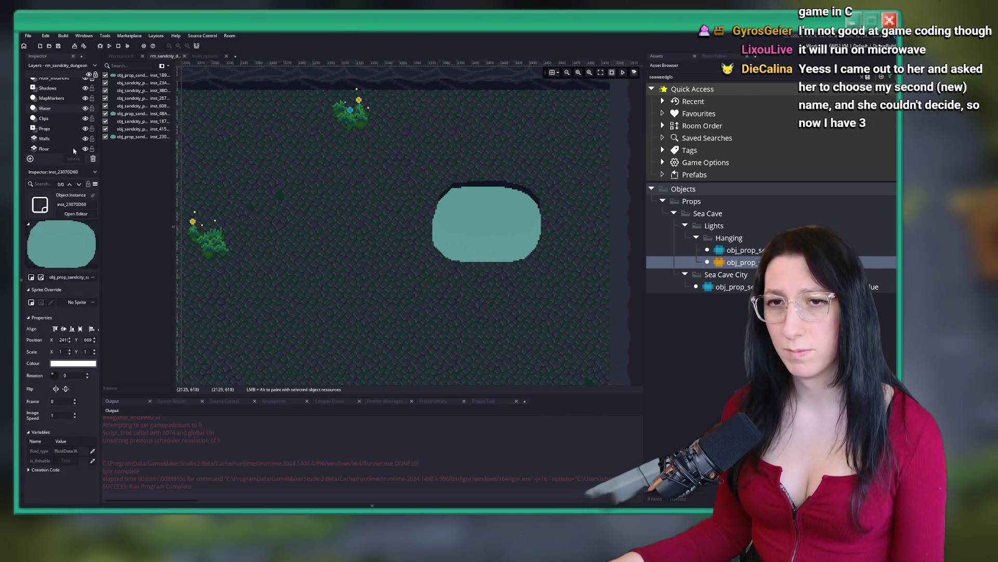
scroll(444, 224, down, 8)
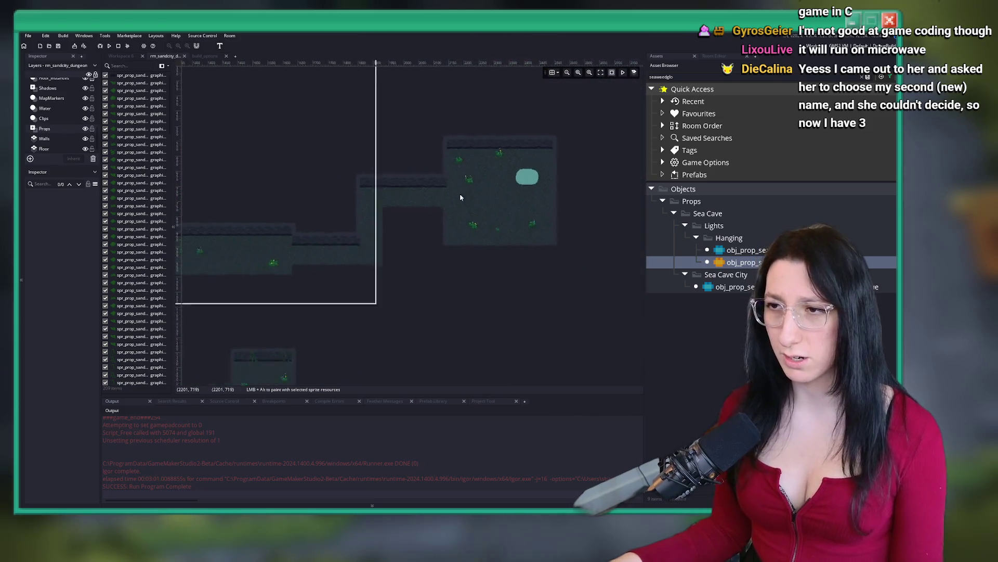
click(447, 273)
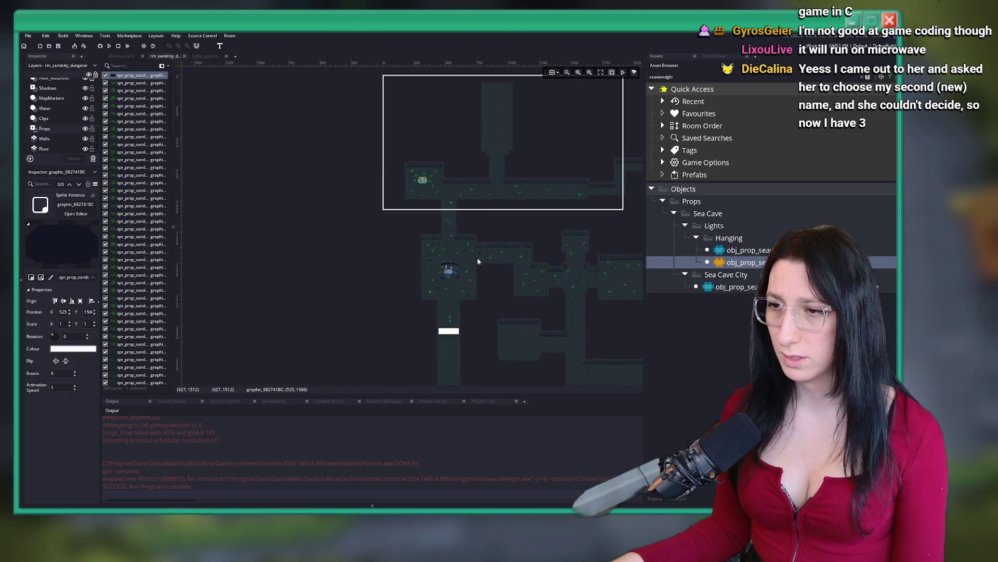
scroll(416, 244, up, 6)
mouse_move(218, 77)
mouse_down()
mouse_move(450, 229)
mouse_move(433, 258)
mouse_up()
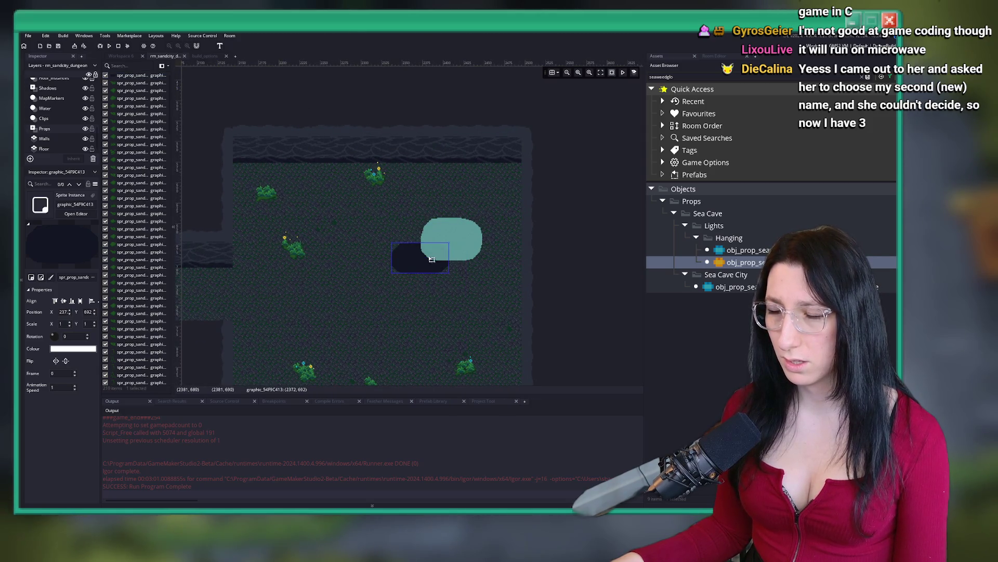
click(72, 140)
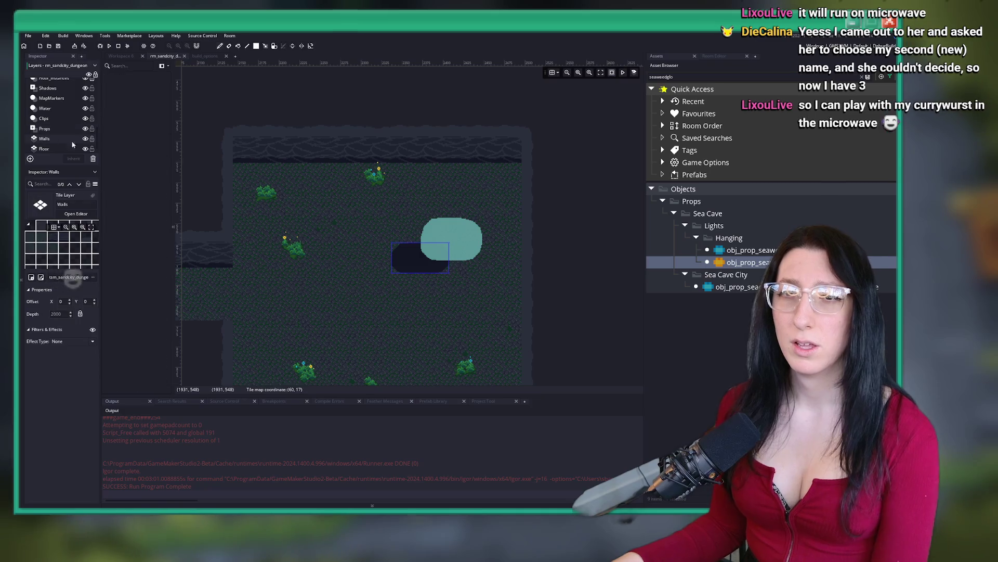
click(31, 111)
click(44, 129)
drag(409, 264, 455, 216)
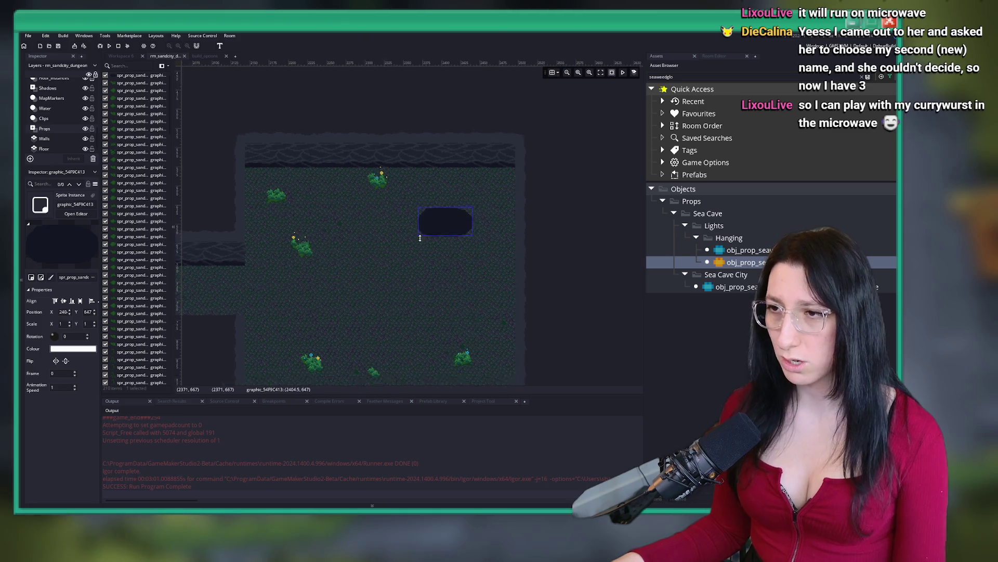
scroll(417, 250, down, 5)
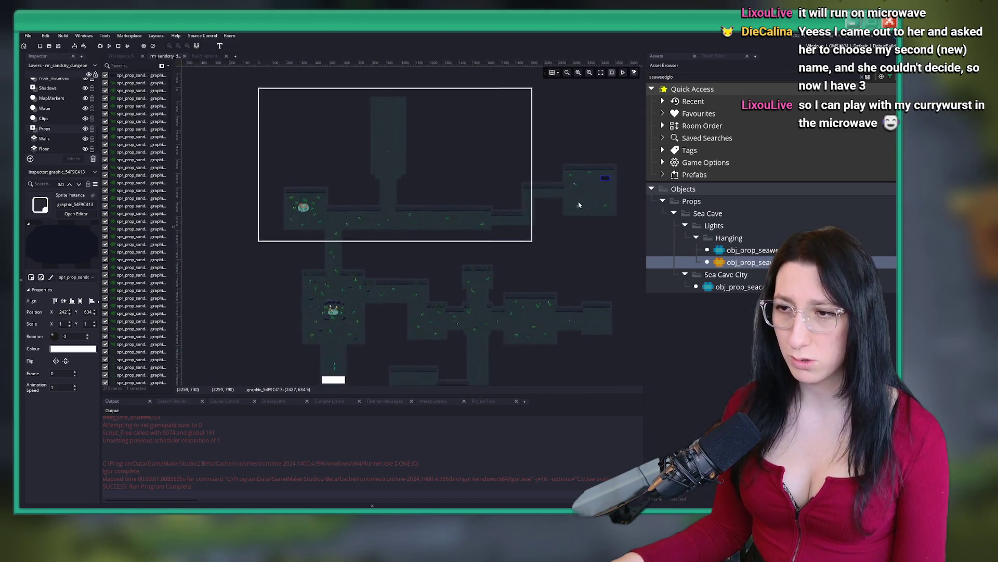
scroll(411, 254, up, 6)
scroll(409, 244, up, 2)
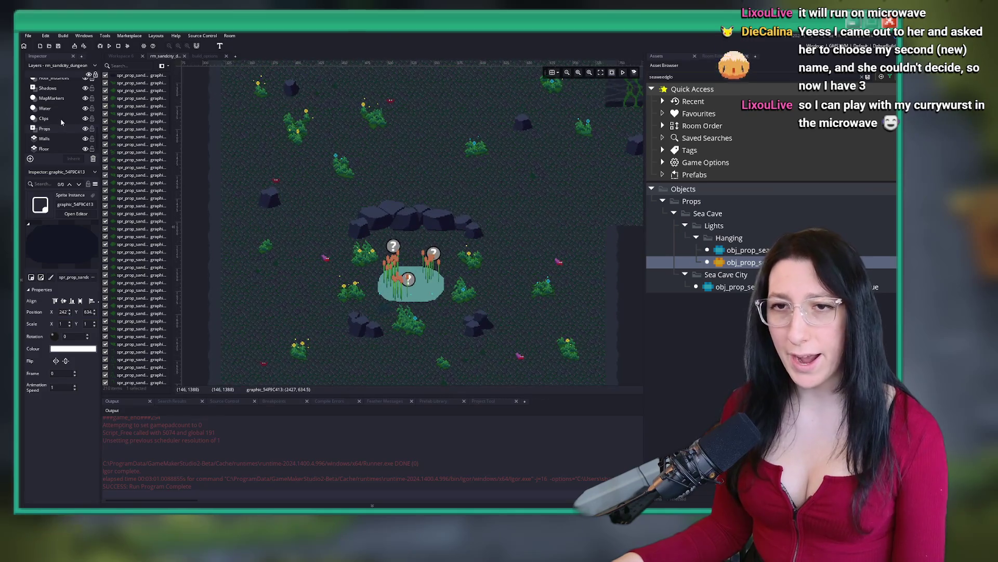
click(388, 286)
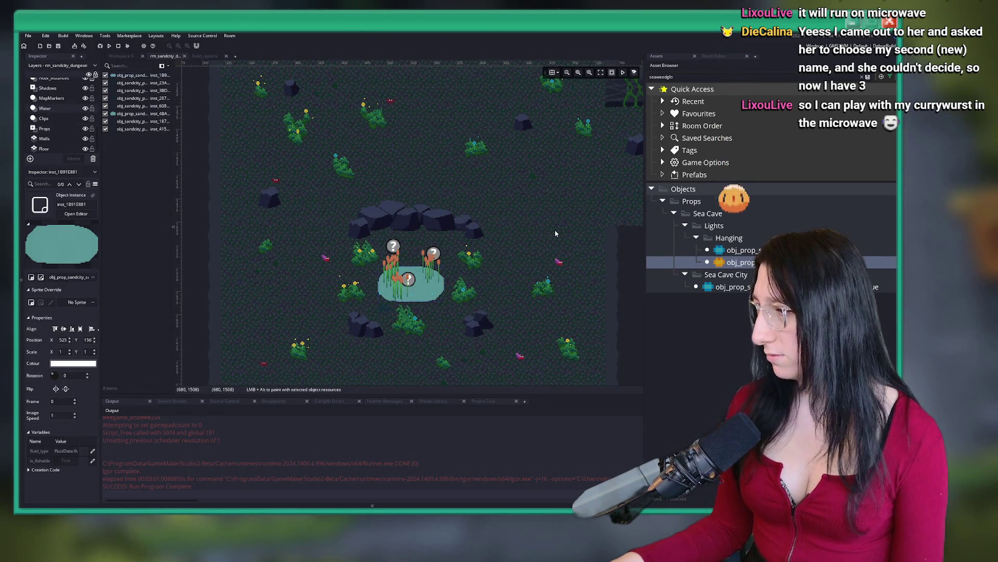
drag(546, 214, 341, 289)
scroll(404, 250, down, 10)
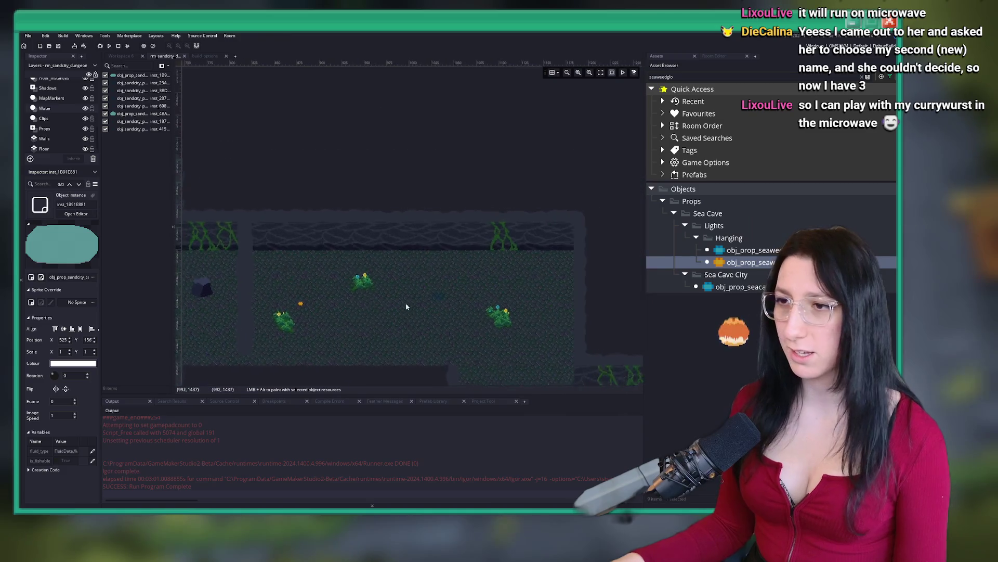
scroll(438, 225, up, 5)
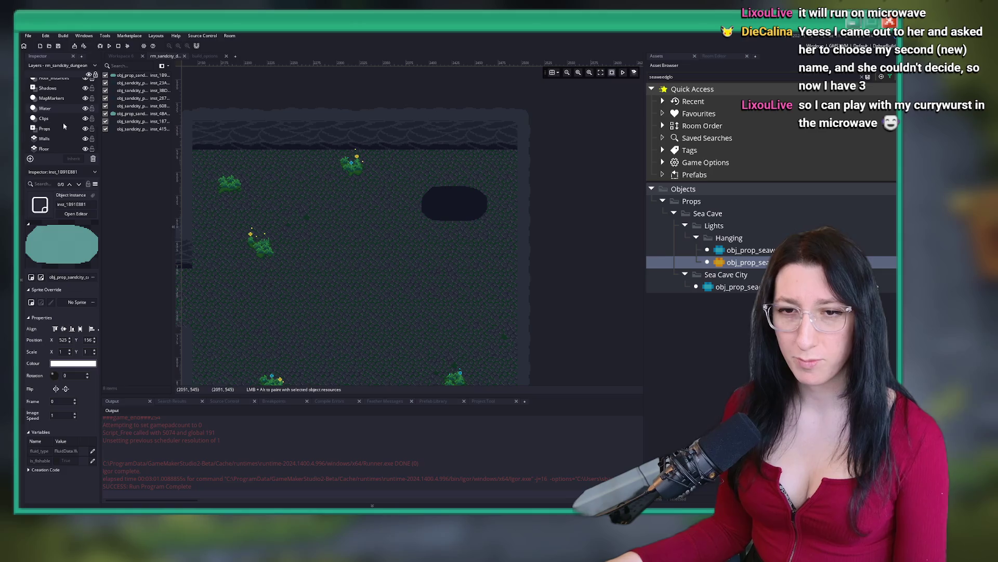
scroll(447, 204, up, 5)
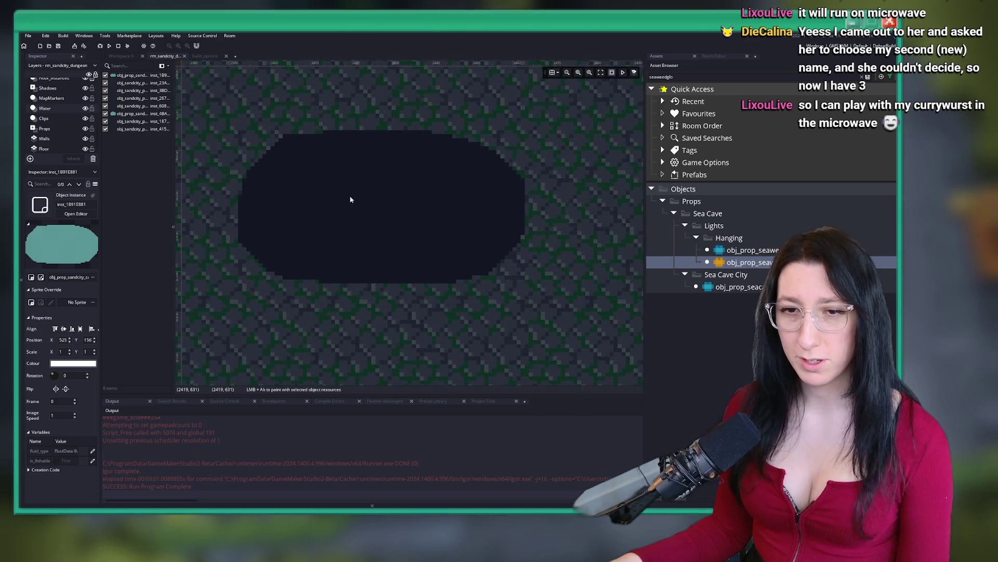
key(ctrl+v)
drag(241, 152, 417, 183)
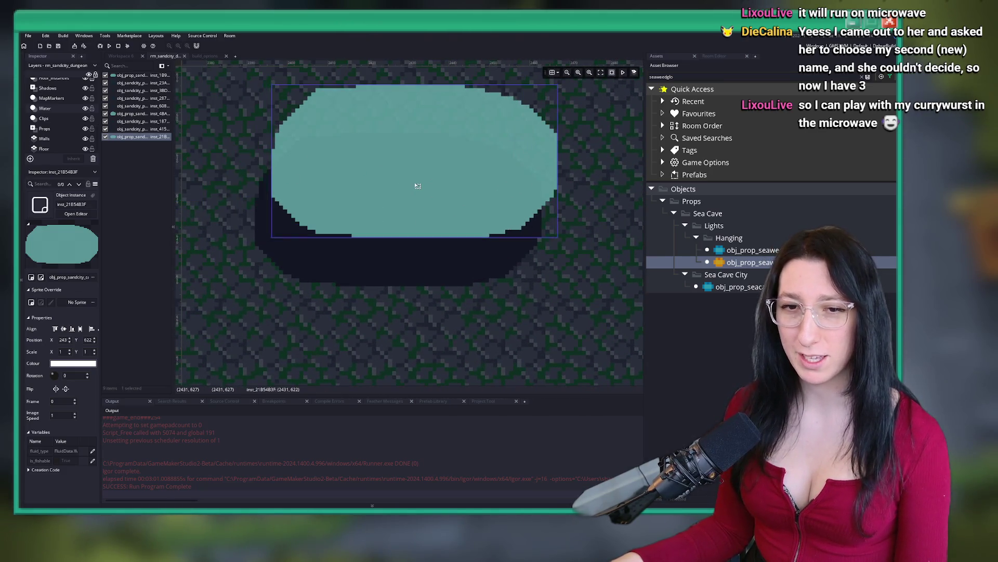
scroll(327, 185, up, 1)
drag(327, 185, 303, 250)
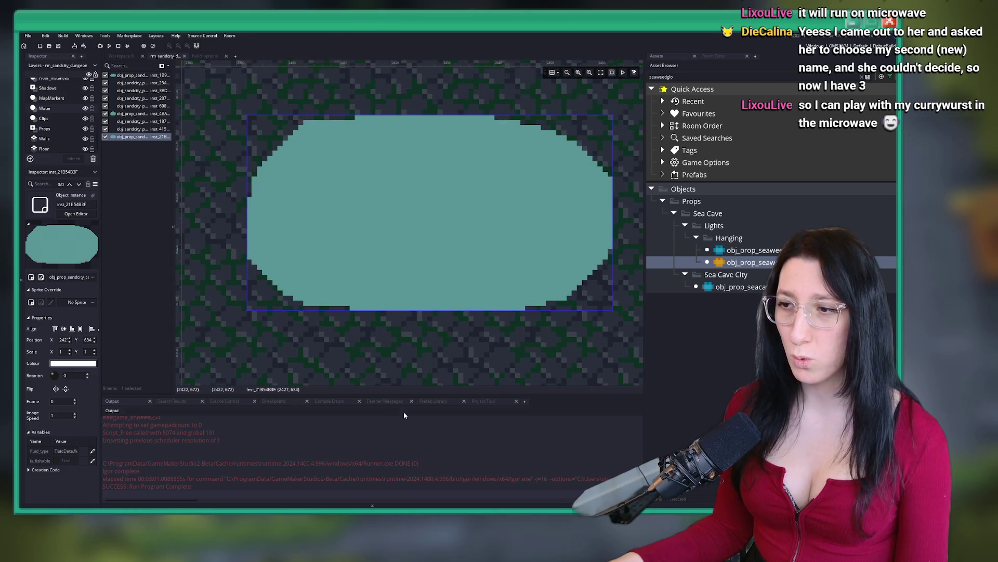
click(430, 226)
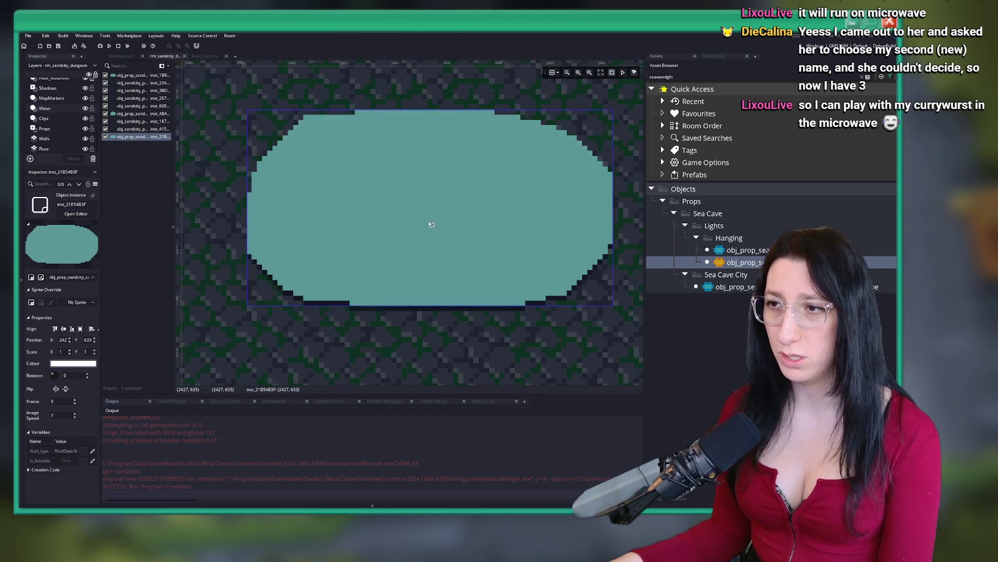
scroll(363, 335, down, 5)
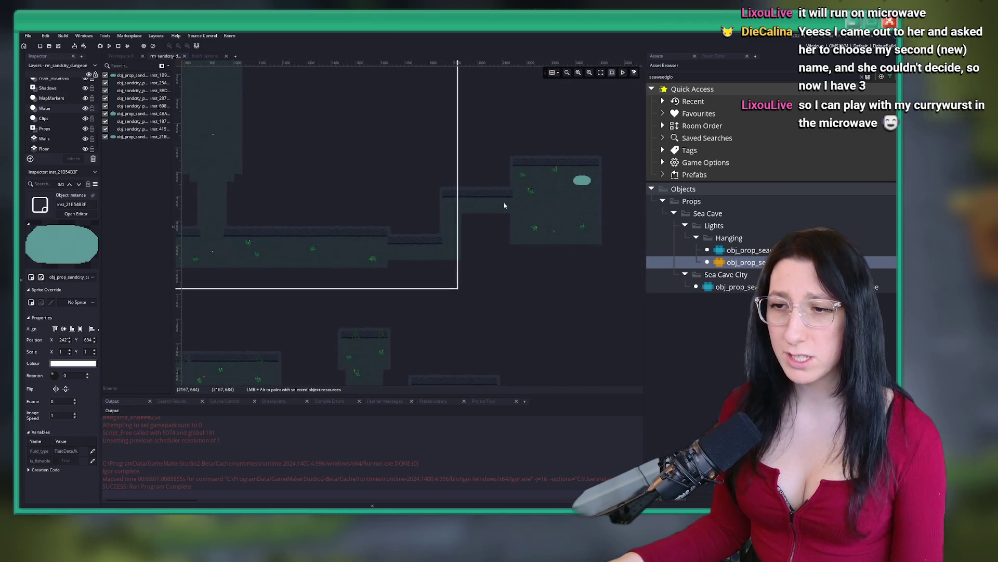
scroll(310, 271, up, 5)
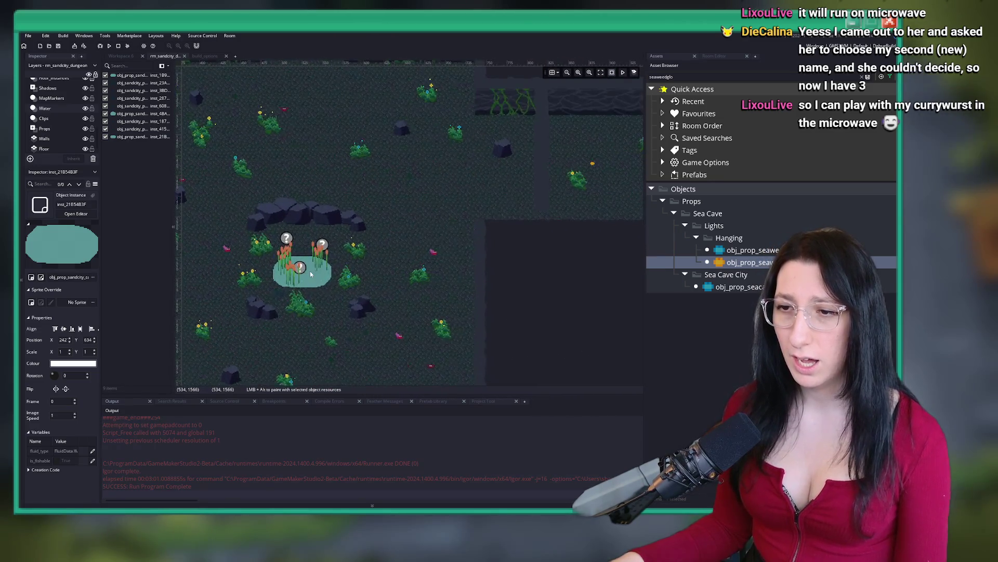
click(310, 271)
scroll(315, 279, up, 3)
scroll(315, 280, down, 4)
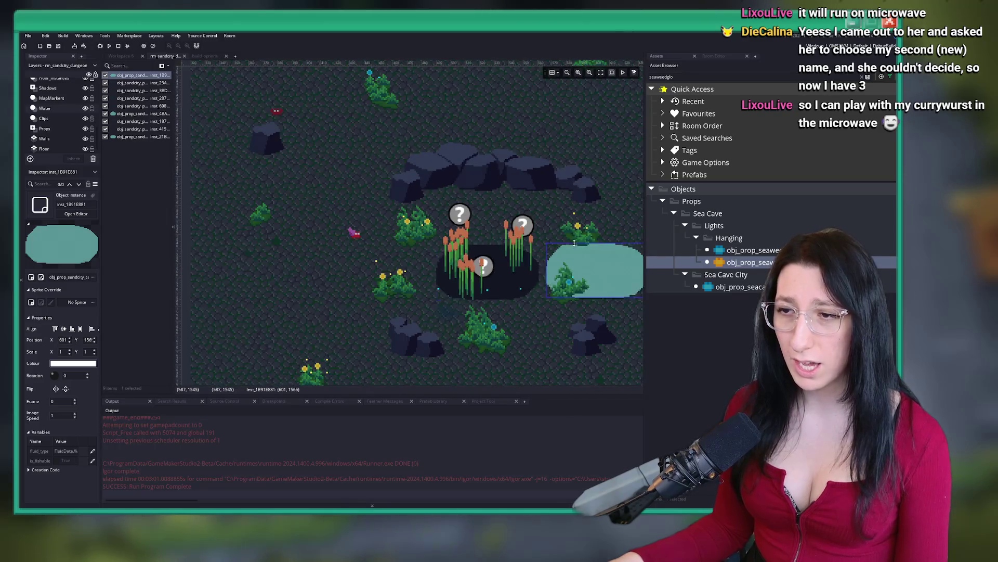
scroll(517, 305, up, 5)
scroll(517, 306, up, 1)
scroll(523, 263, down, 3)
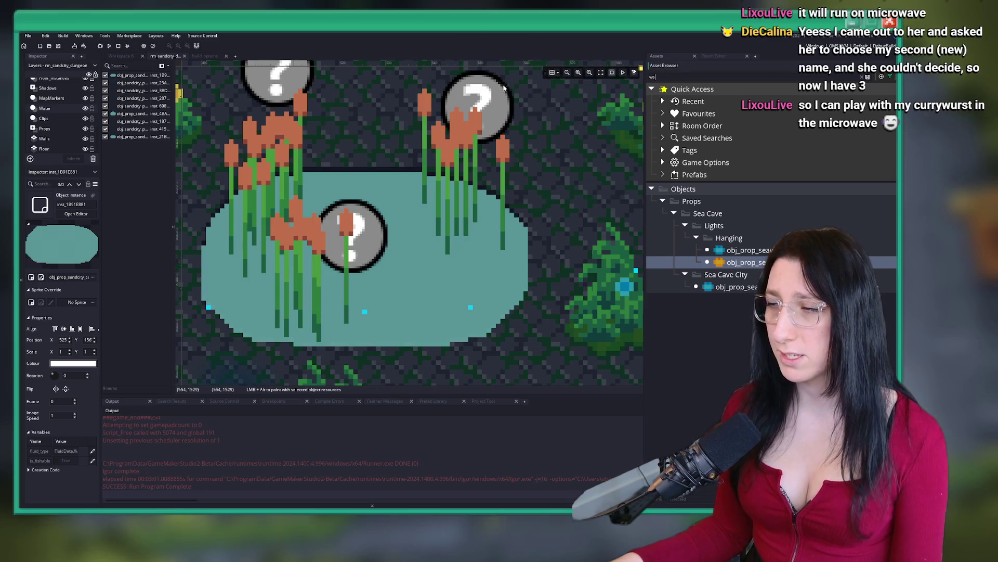
Open spr_prop_sandcity_cave_water0 in the image editor with the eraser, canvas full-window.
text(ter0)
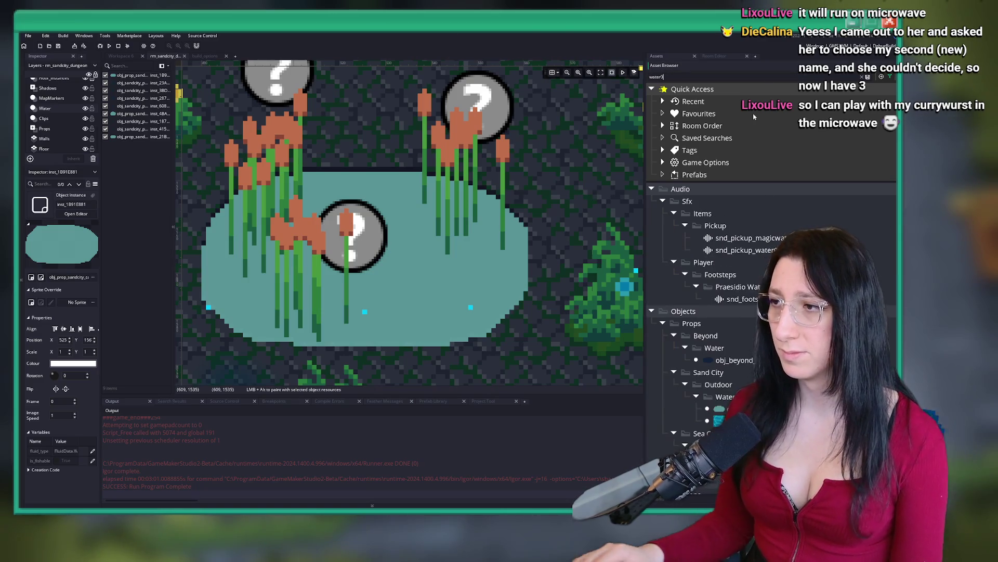
scroll(770, 260, down, 5)
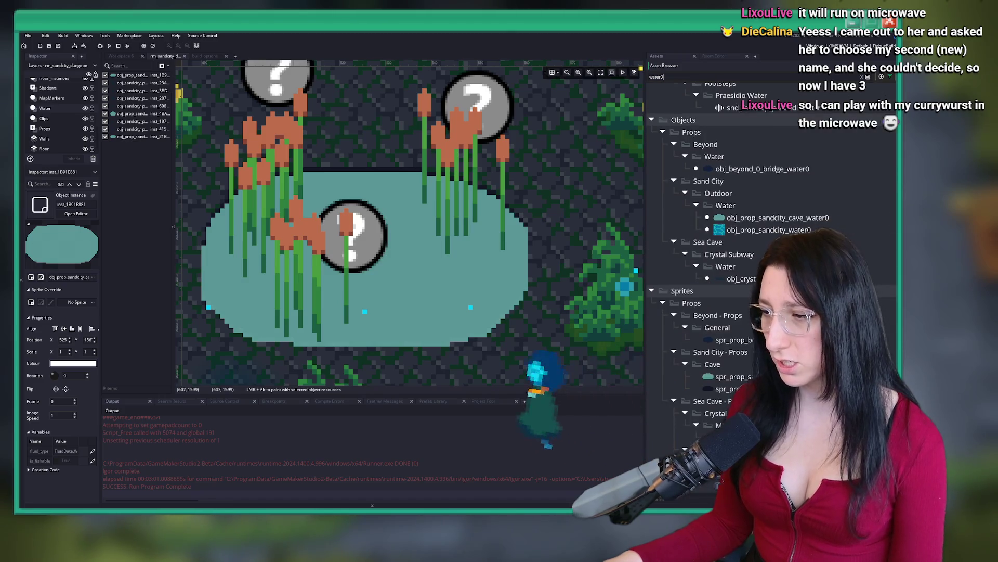
double_click(730, 377)
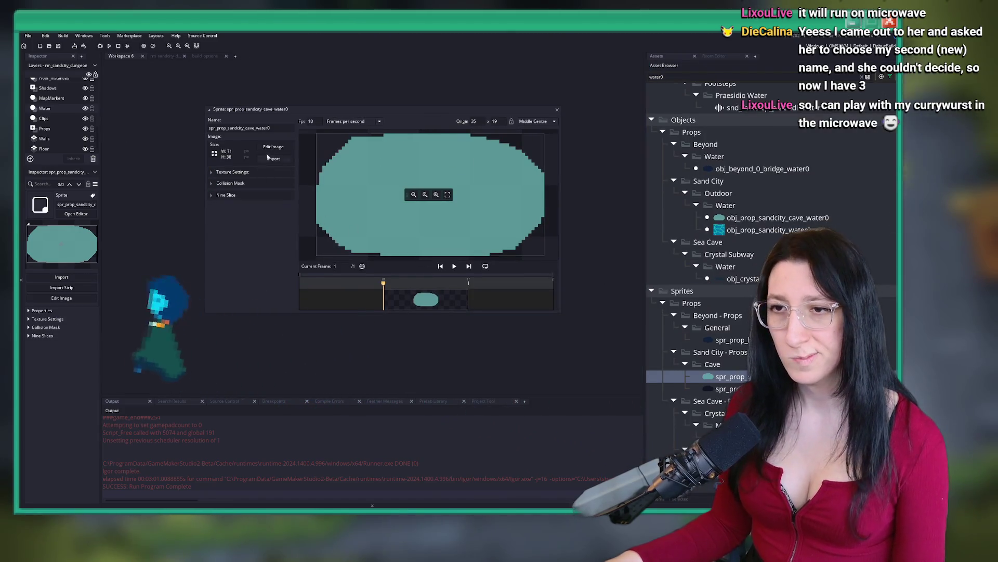
click(274, 147)
scroll(382, 244, down, 1)
key(e)
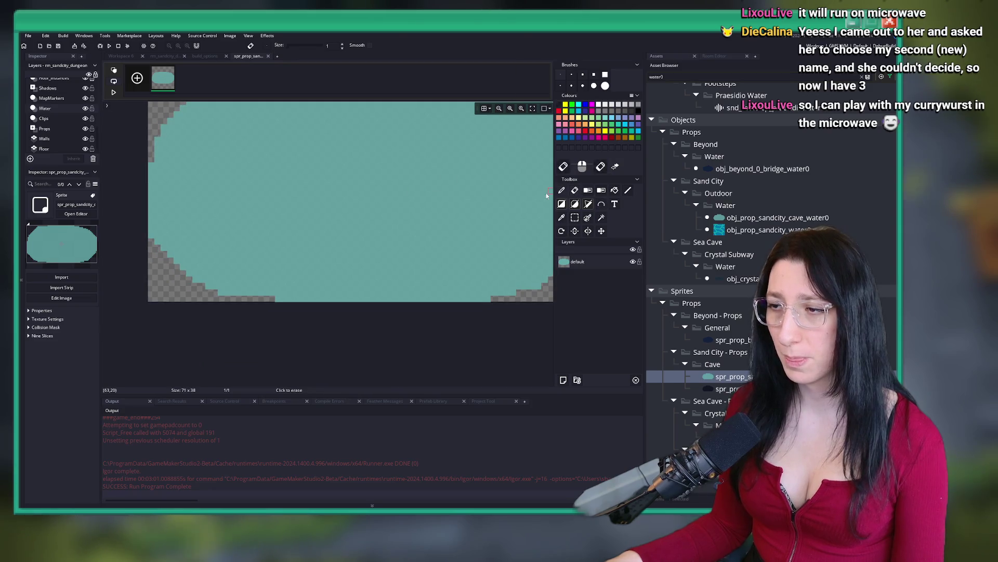
key(F12)
scroll(232, 284, up, 2)
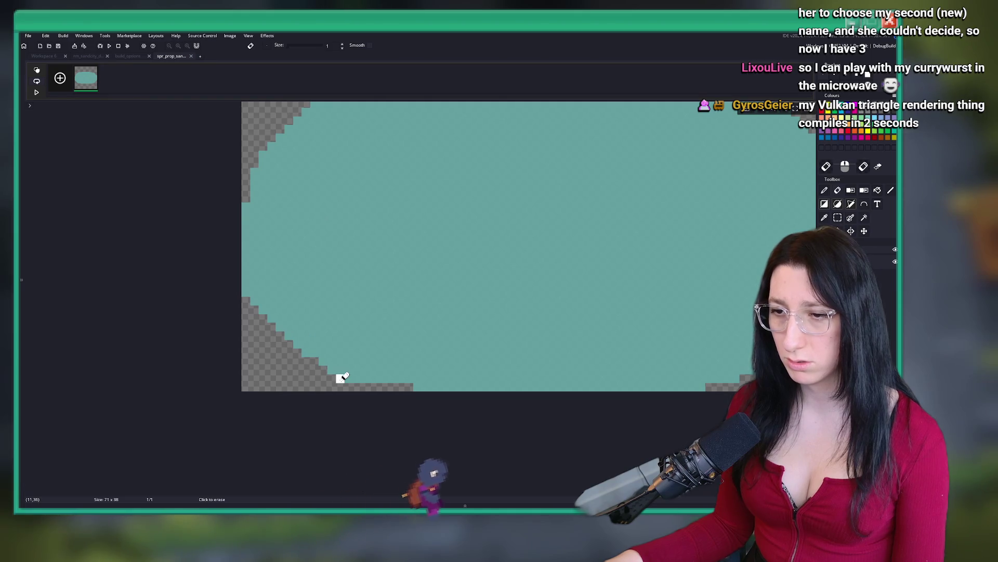
Undo a stray edge erase and clear a region along the sprite's bottom.
key(ctrl+z)
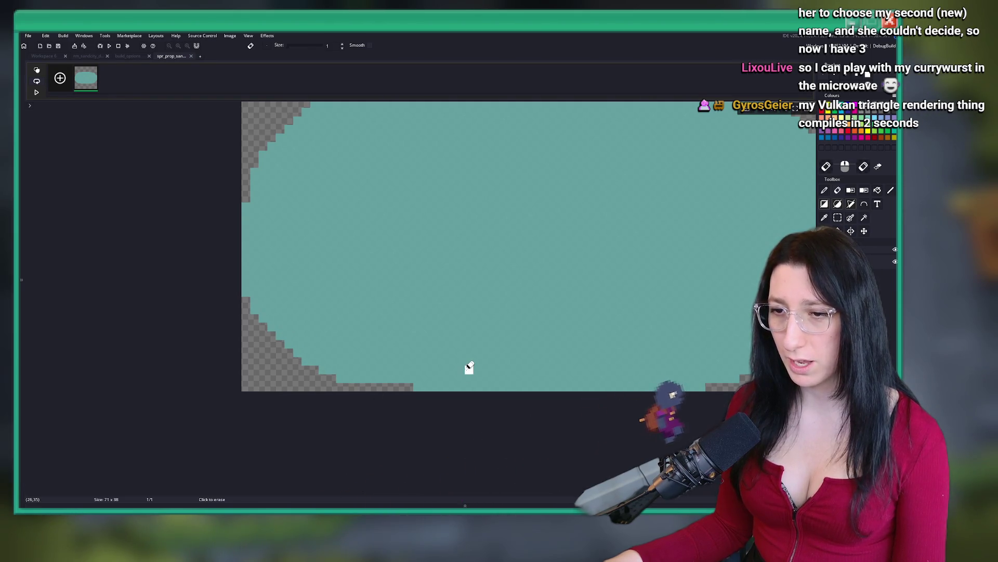
scroll(563, 350, down, 2)
scroll(245, 272, down, 1)
drag(230, 275, 753, 427)
click(591, 245)
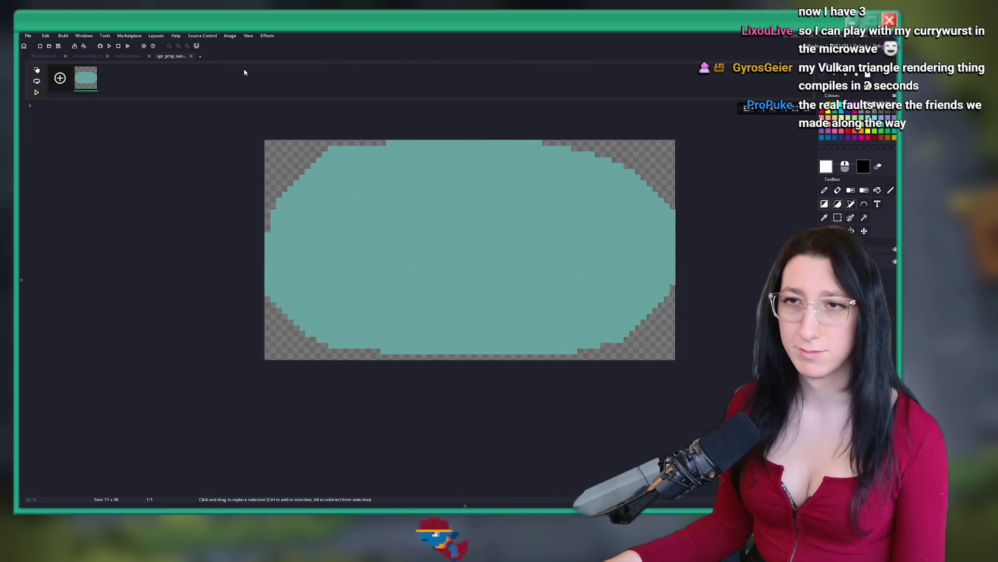
Auto Trim All Frames to 71 by 37, then return to the dungeon room.
click(230, 35)
click(244, 157)
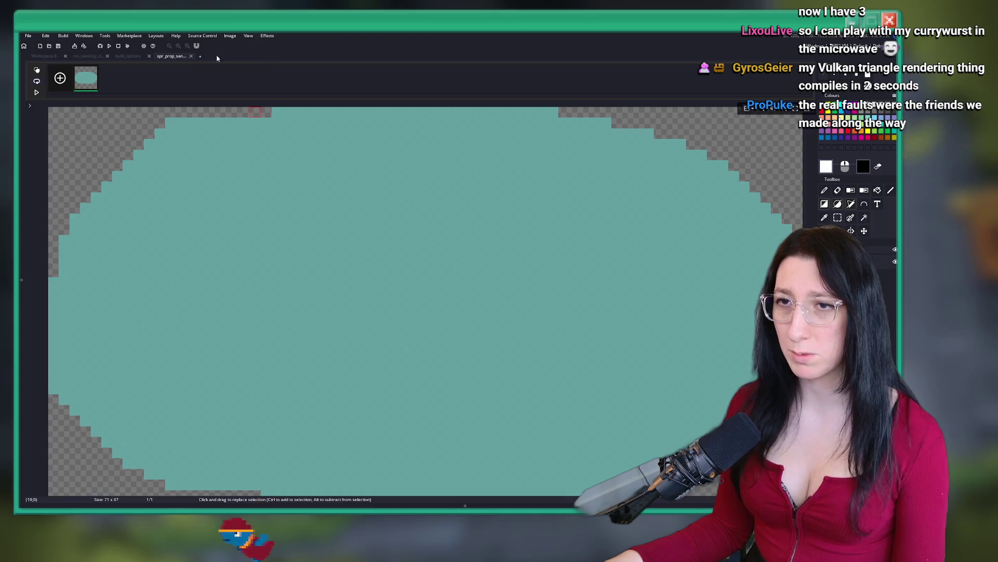
middle_click(178, 56)
click(88, 56)
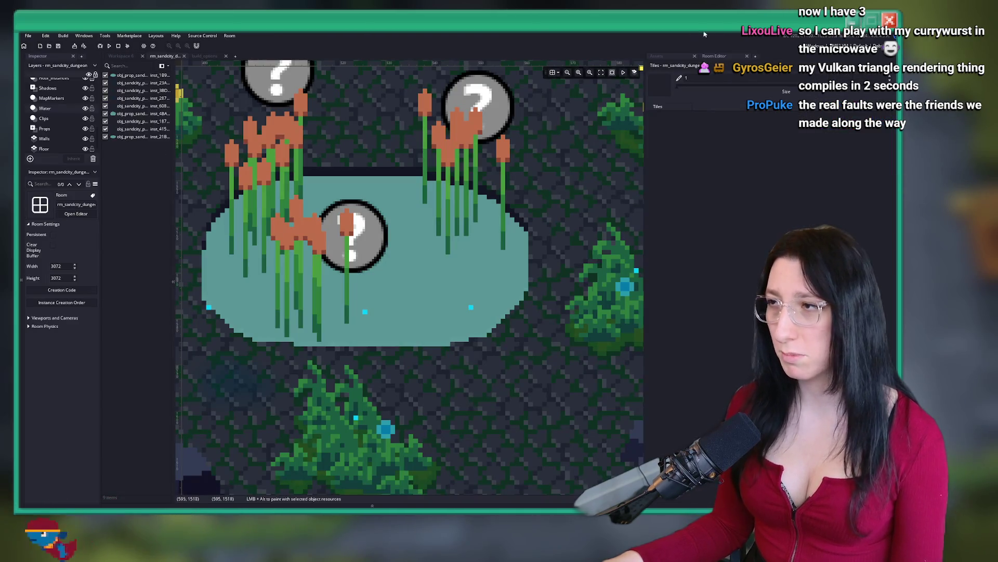
Check the first pond's new size, then zoom and pan across the cave room.
click(474, 199)
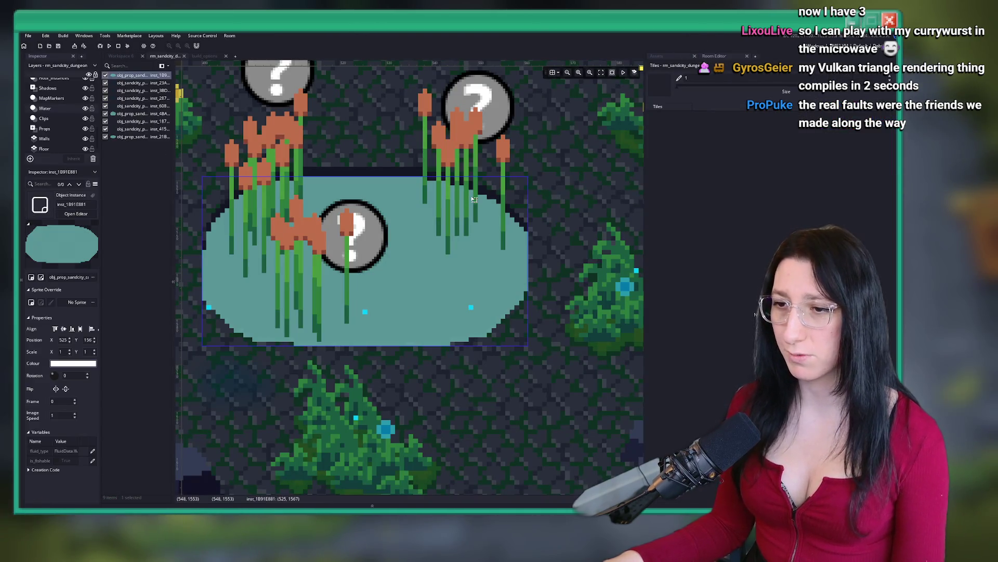
click(511, 363)
scroll(468, 270, down, 5)
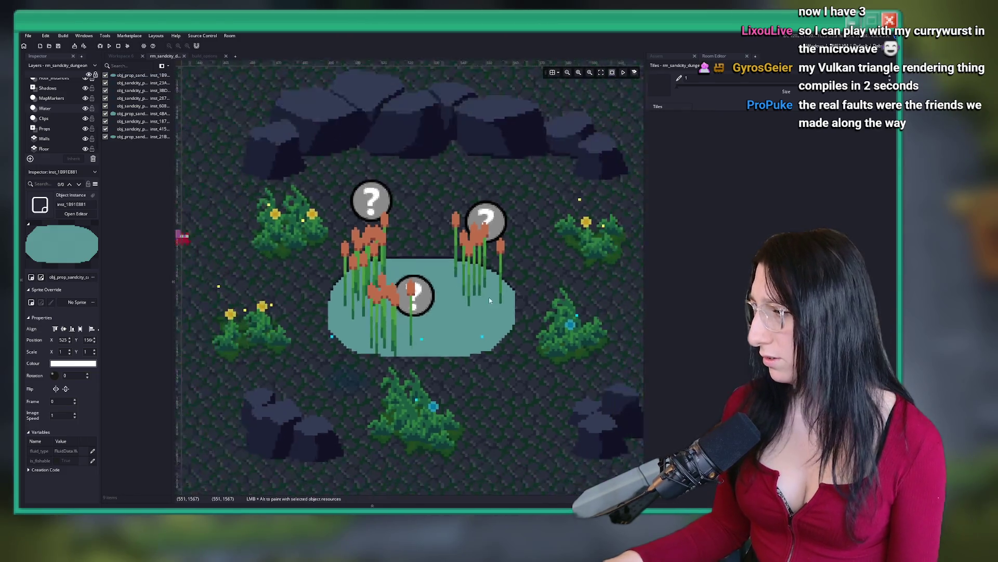
scroll(464, 248, up, 1)
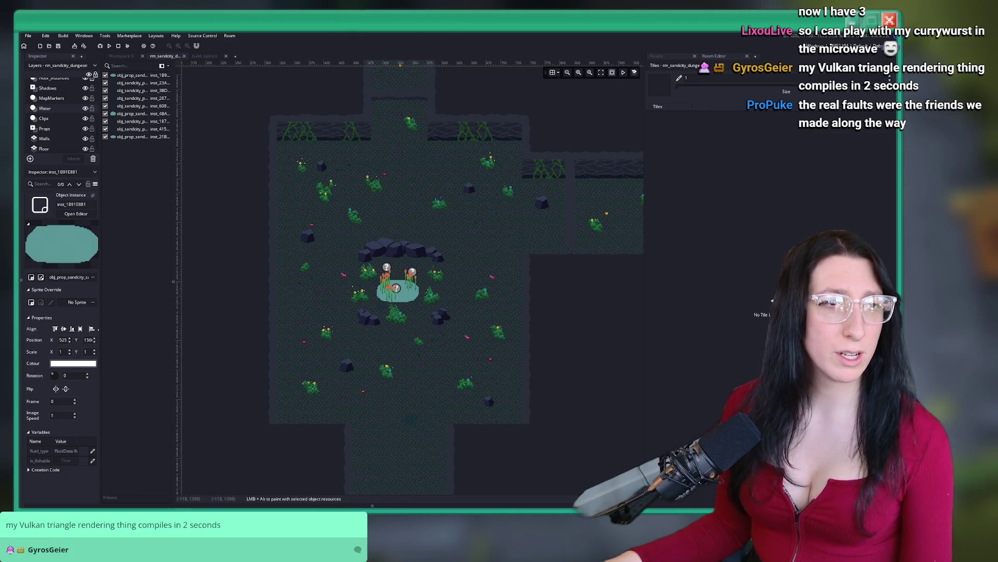
scroll(321, 235, down, 3)
scroll(351, 266, up, 3)
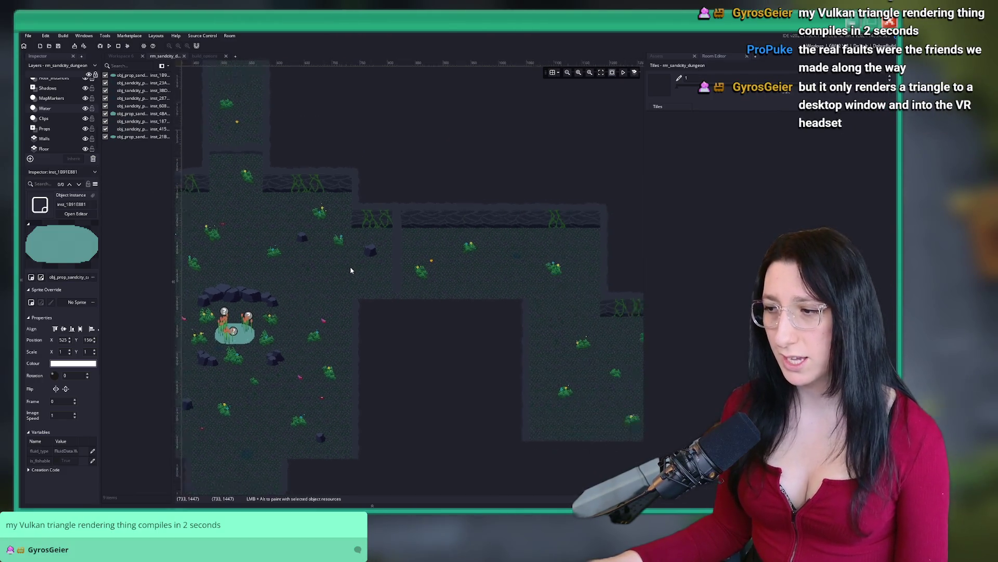
scroll(386, 248, up, 1)
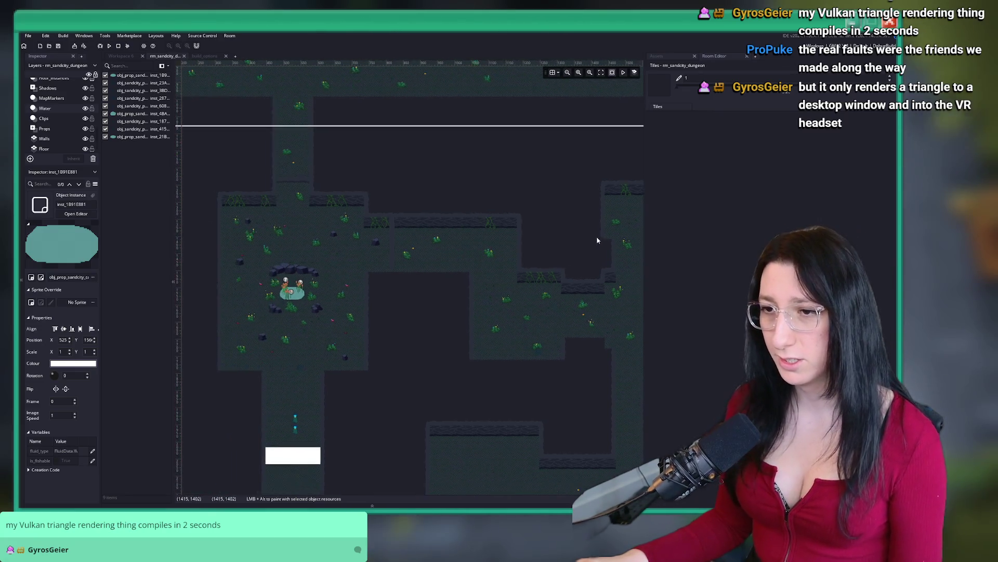
scroll(394, 270, up, 6)
scroll(439, 265, right, 10)
Check the size of the other pond in the room.
click(563, 197)
scroll(572, 203, up, 10)
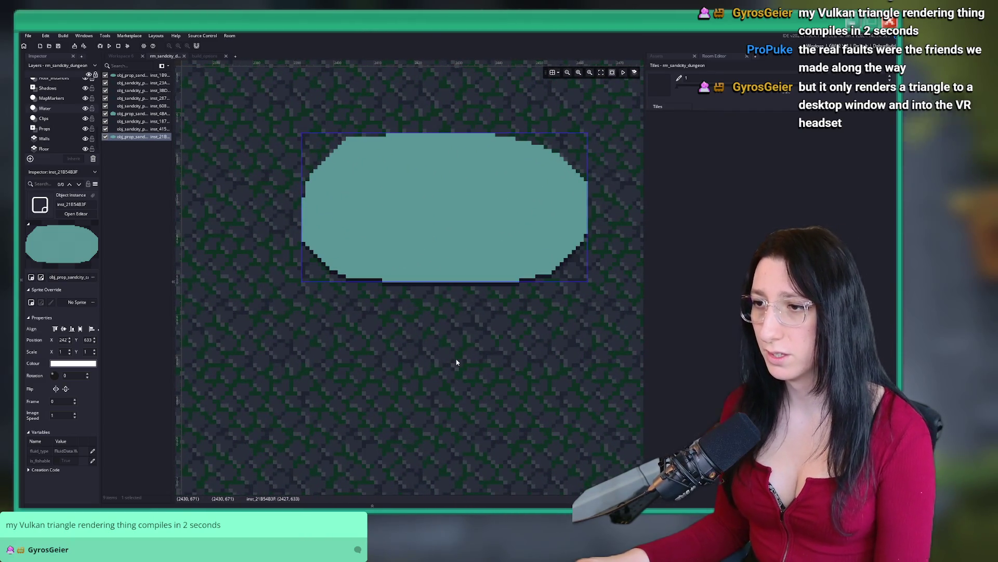
click(457, 361)
scroll(459, 346, down, 10)
scroll(520, 208, down, 1)
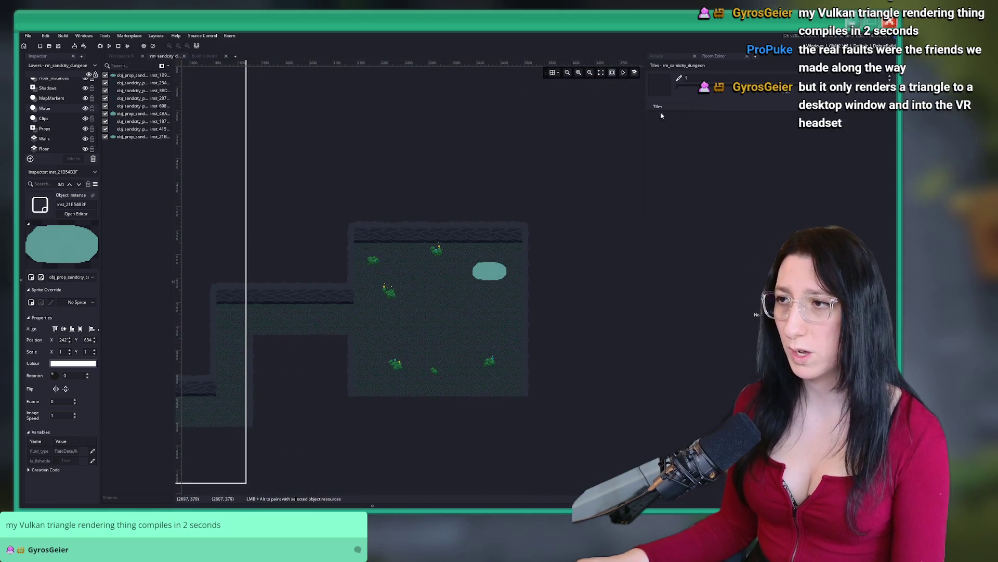
Bring the Asset Browser back into view and clean out the previous build files.
click(656, 56)
scroll(230, 74, down, 5)
scroll(231, 74, left, 5)
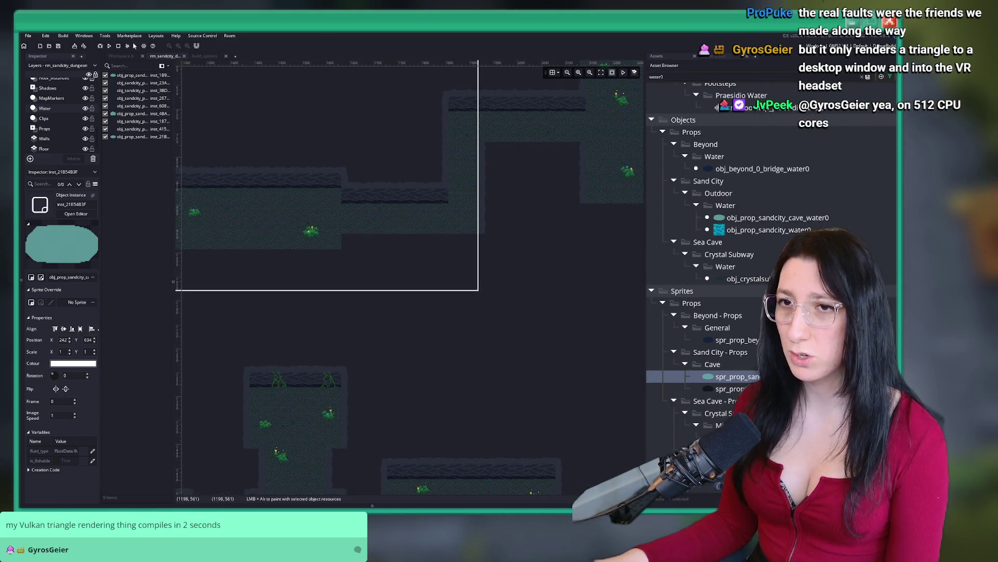
click(126, 46)
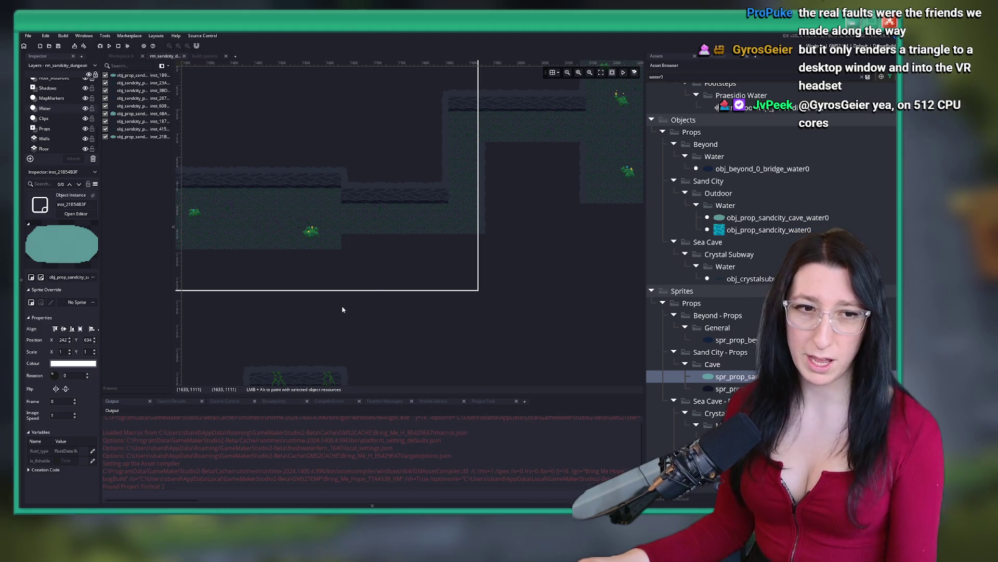
Frame the room toward the left corridors and build and run the game with F5.
drag(378, 230, 564, 214)
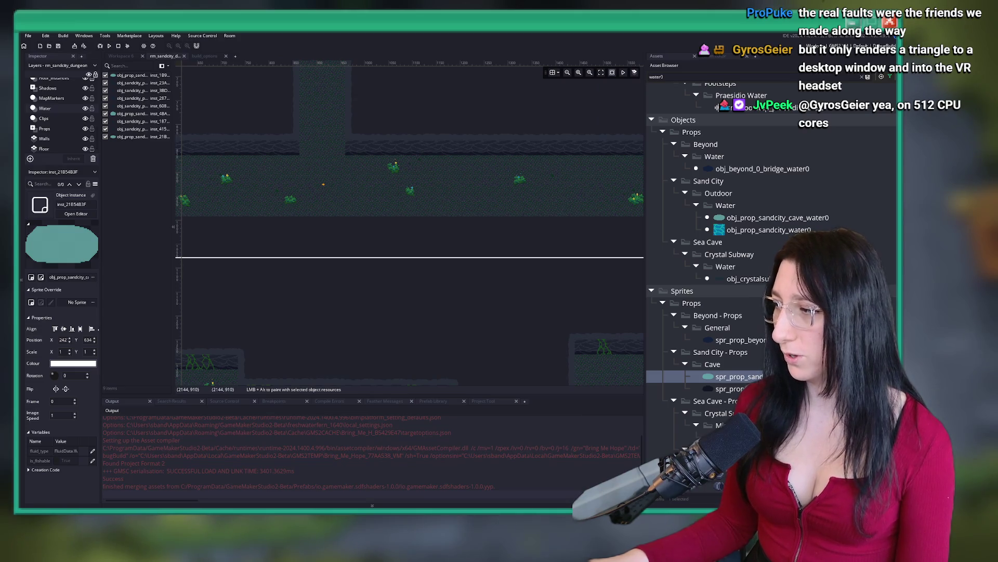
drag(505, 182, 568, 213)
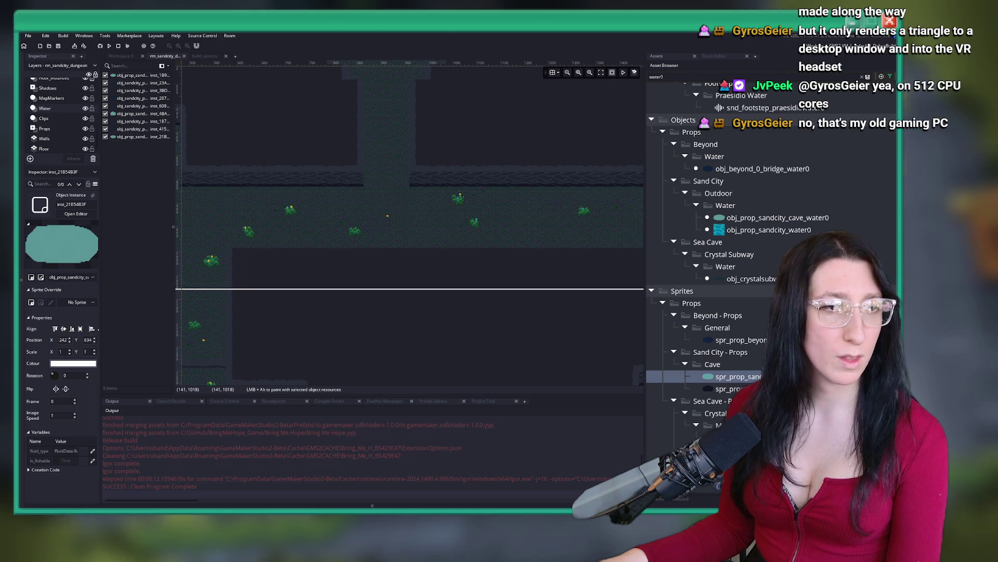
drag(349, 190, 355, 208)
key(F5)
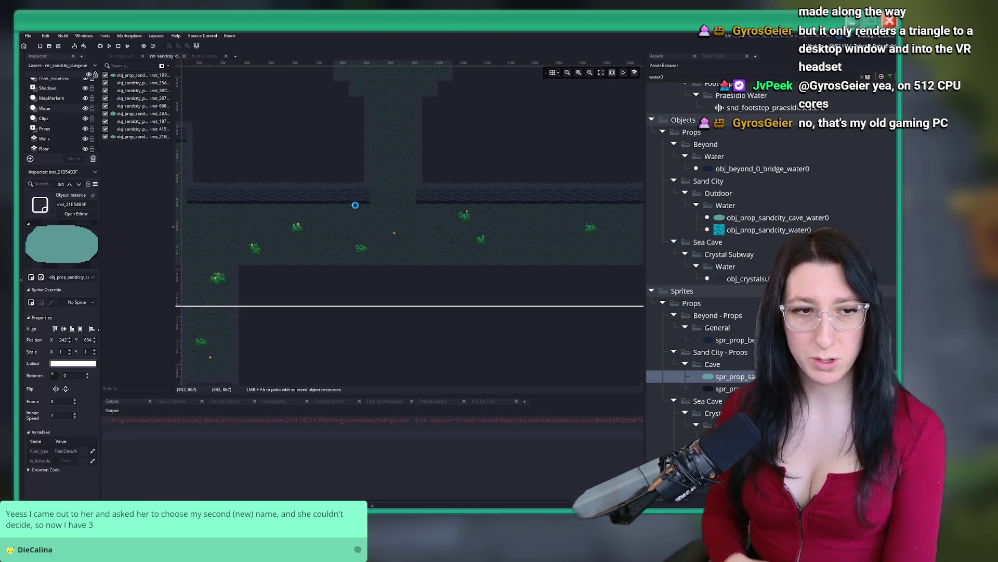
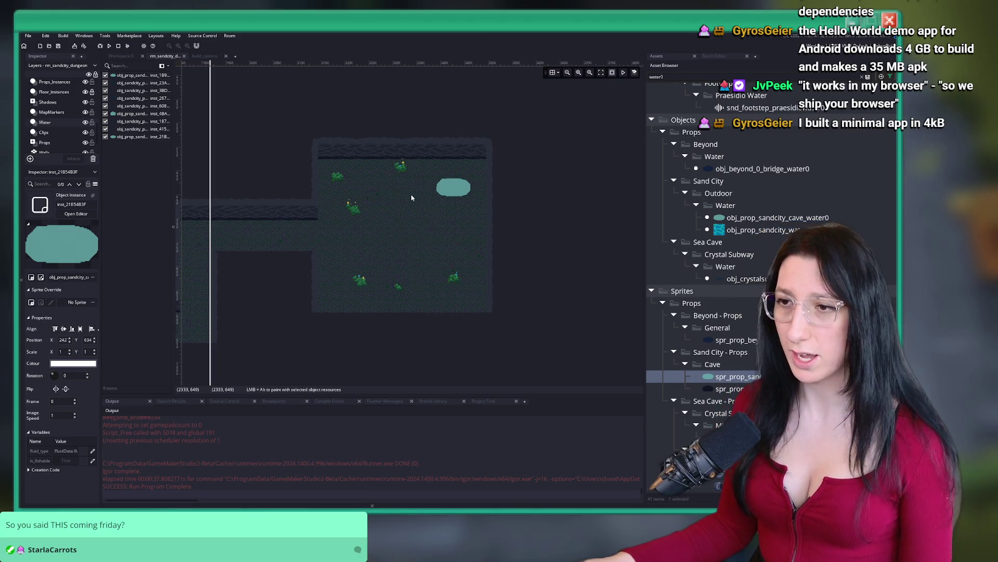
Select the Props_Instances layer to list its placed props, then zoom out the cave room view.
scroll(437, 98, up, 3)
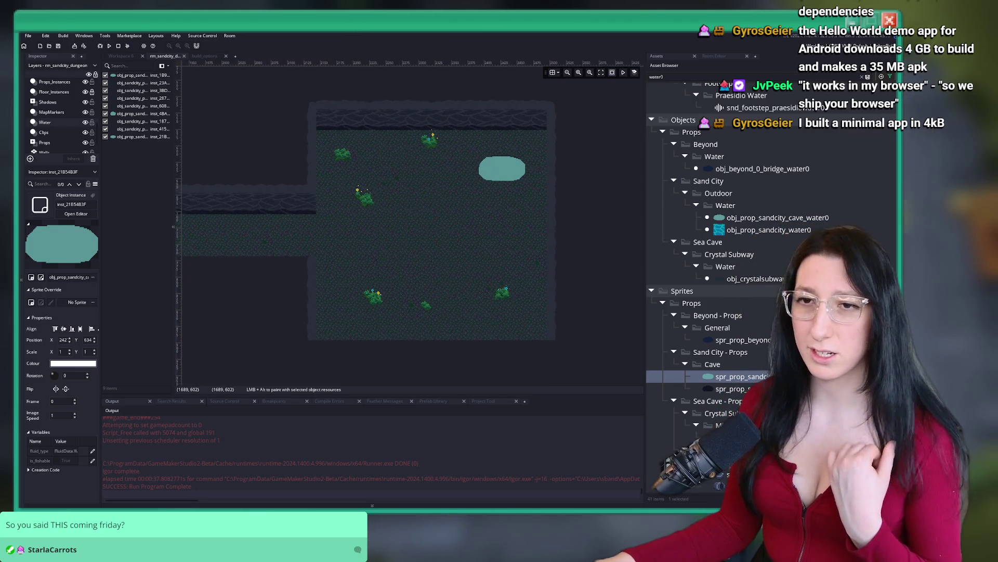
scroll(60, 131, up, 2)
scroll(60, 131, up, 1)
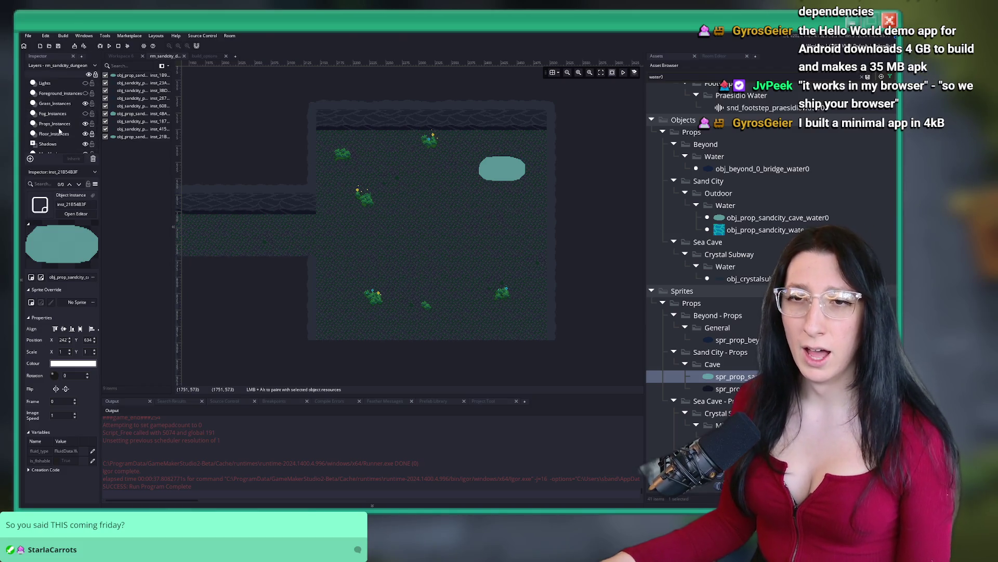
click(60, 124)
scroll(541, 189, down, 2)
scroll(363, 211, down, 4)
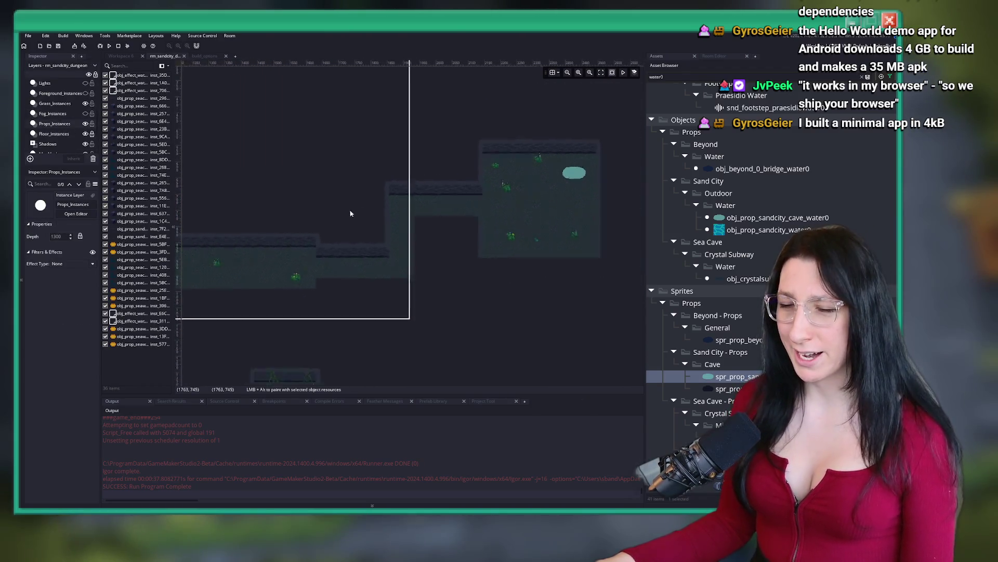